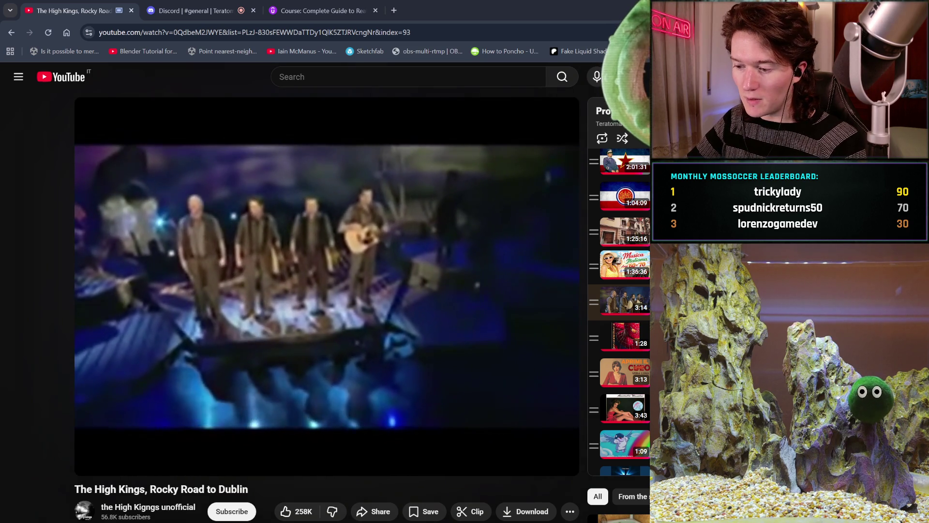
Leave the YouTube music video and bring the Blender head sculpt back on screen.
{"action": "key", "text": "alt+Tab"}
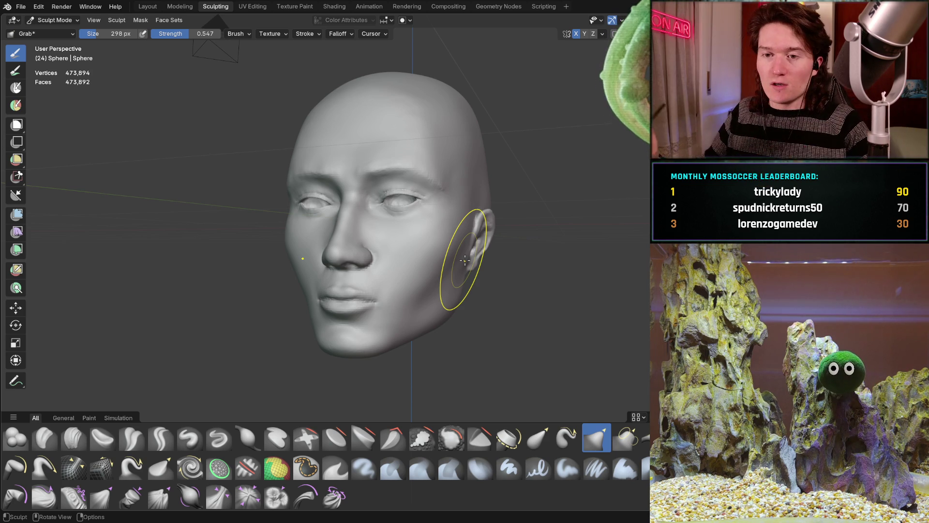
Check the left side of the head and switch to the Clay Strips brush.
{"action": "mouse_move", "coordinate": [439, 235]}
{"action": "middle_mouse_down"}
{"action": "mouse_move", "coordinate": [367, 229]}
{"action": "mouse_move", "coordinate": [373, 249]}
{"action": "mouse_move", "coordinate": [383, 216]}
{"action": "middle_mouse_up"}
{"action": "scroll", "coordinate": [379, 234], "scroll_direction": "down", "scroll_amount": 3}
{"action": "scroll", "coordinate": [380, 220], "scroll_direction": "up", "scroll_amount": 5}
{"action": "left_click", "coordinate": [73, 438]}
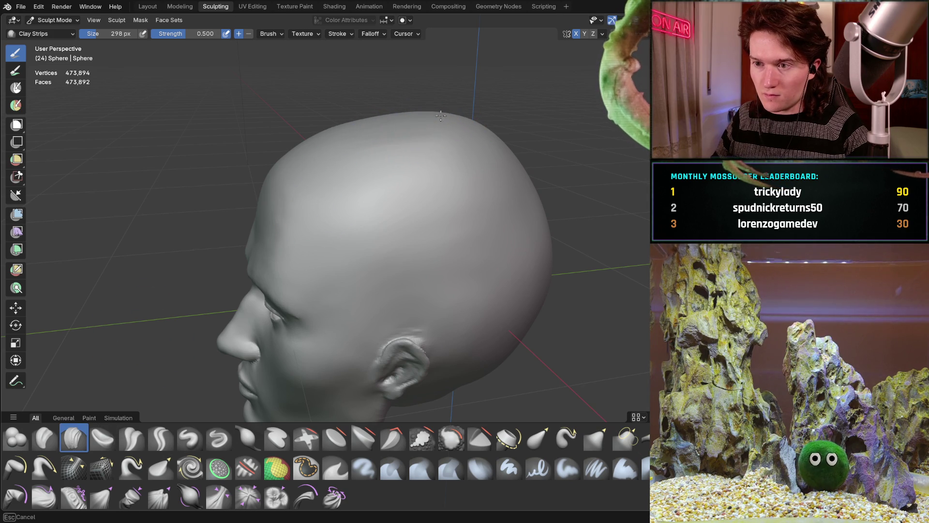
Add clay-strip volume to the back of the skull, orbiting around the profile.
{"action": "middle_click_drag", "start_coordinate": [442, 112], "coordinate": [415, 93]}
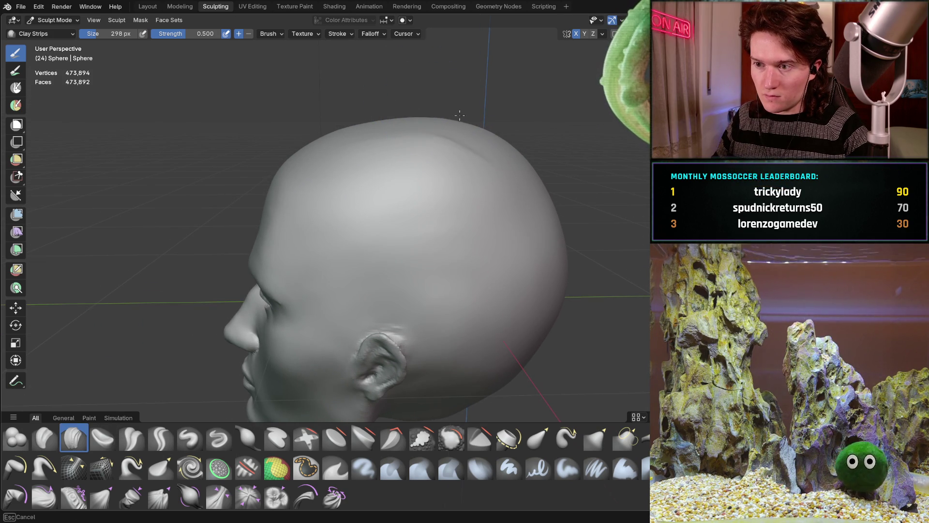
{"action": "middle_click_drag", "start_coordinate": [422, 137], "coordinate": [448, 134]}
{"action": "mouse_move", "coordinate": [412, 170]}
{"action": "middle_mouse_down"}
{"action": "mouse_move", "coordinate": [481, 162]}
{"action": "mouse_move", "coordinate": [544, 179]}
{"action": "middle_mouse_up"}
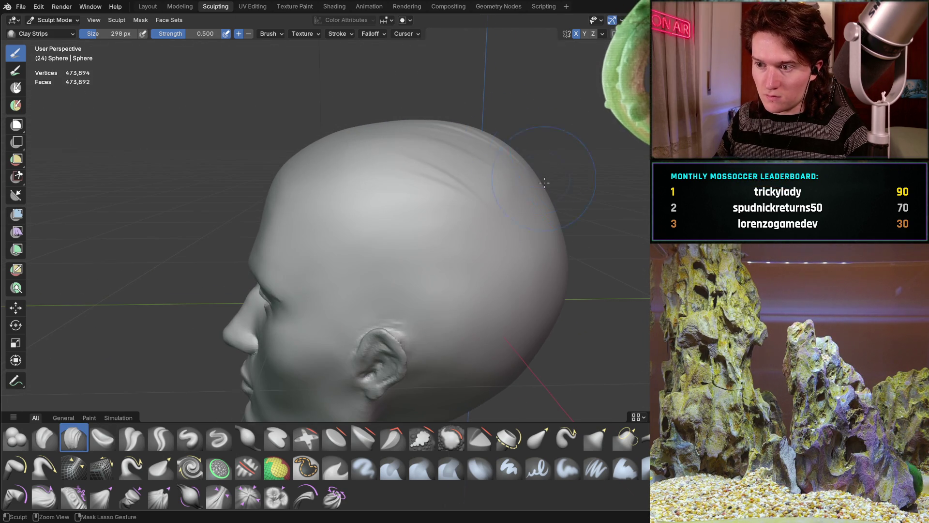
{"action": "mouse_move", "coordinate": [551, 283]}
{"action": "middle_mouse_down"}
{"action": "mouse_move", "coordinate": [401, 181]}
{"action": "mouse_move", "coordinate": [369, 212]}
{"action": "middle_mouse_up"}
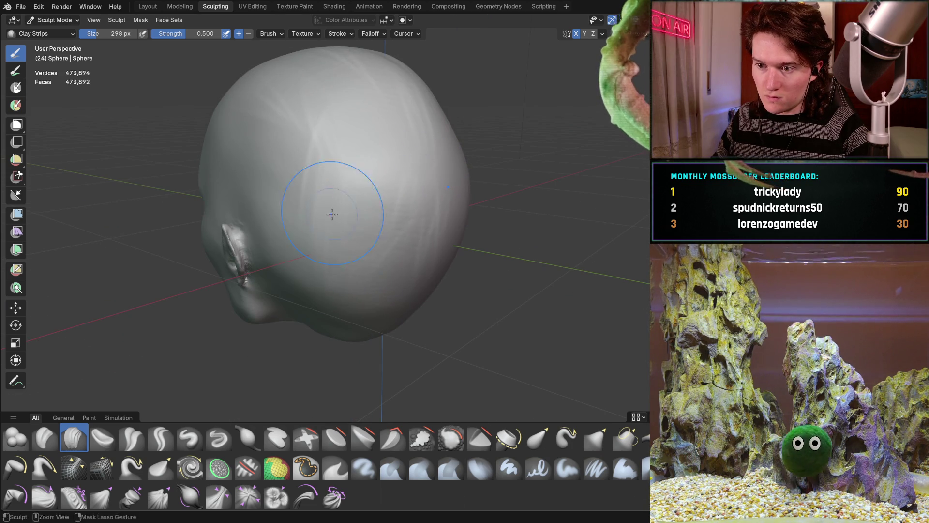
{"action": "mouse_move", "coordinate": [347, 293]}
{"action": "middle_mouse_down"}
{"action": "mouse_move", "coordinate": [397, 261]}
{"action": "mouse_move", "coordinate": [397, 272]}
{"action": "middle_mouse_up"}
{"action": "mouse_move", "coordinate": [411, 139]}
{"action": "middle_mouse_down"}
{"action": "mouse_move", "coordinate": [394, 162]}
{"action": "mouse_move", "coordinate": [413, 172]}
{"action": "middle_mouse_up"}
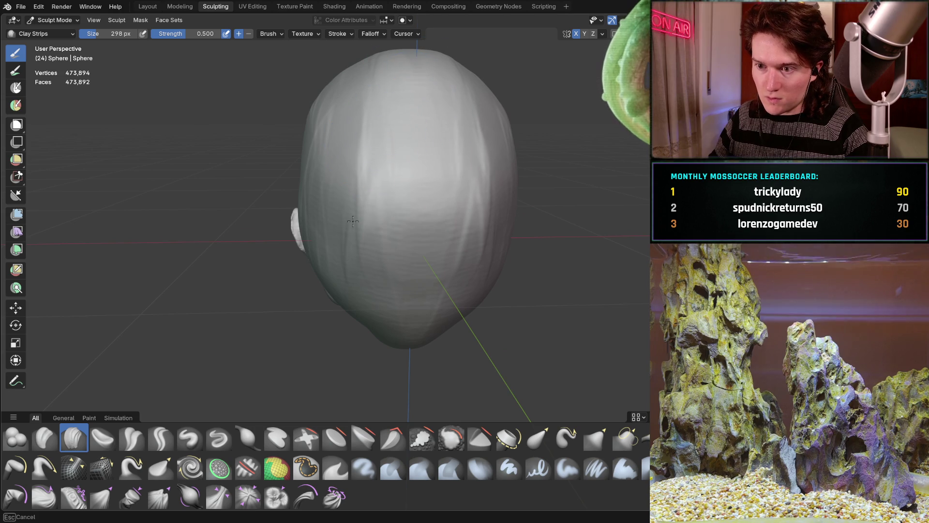
{"action": "mouse_move", "coordinate": [394, 322]}
{"action": "middle_mouse_down"}
{"action": "mouse_move", "coordinate": [368, 242]}
{"action": "mouse_move", "coordinate": [425, 209]}
{"action": "middle_mouse_up"}
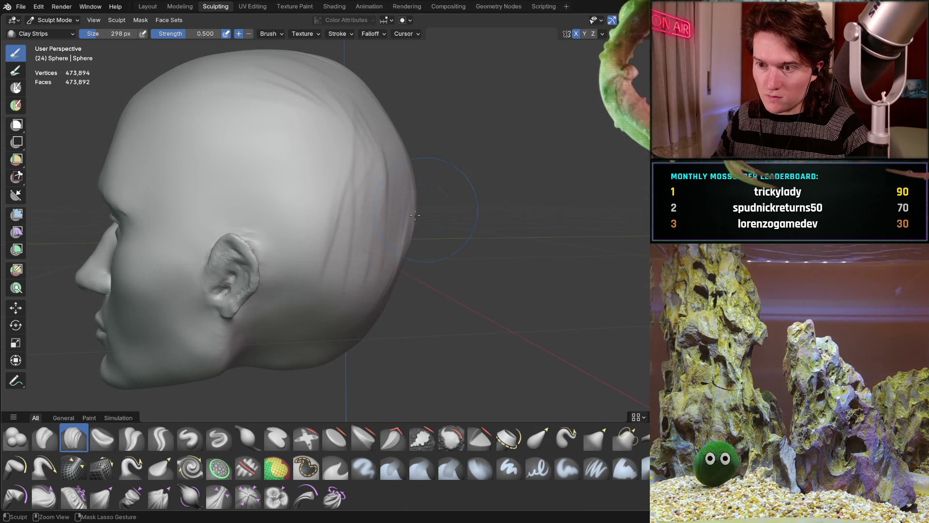
{"action": "middle_click_drag", "start_coordinate": [395, 259], "coordinate": [374, 330]}
{"action": "mouse_move", "coordinate": [381, 269]}
{"action": "middle_mouse_down"}
{"action": "mouse_move", "coordinate": [473, 155]}
{"action": "mouse_move", "coordinate": [527, 201]}
{"action": "mouse_move", "coordinate": [551, 199]}
{"action": "mouse_move", "coordinate": [451, 186]}
{"action": "mouse_move", "coordinate": [440, 201]}
{"action": "mouse_move", "coordinate": [401, 210]}
{"action": "mouse_move", "coordinate": [468, 225]}
{"action": "middle_mouse_up"}
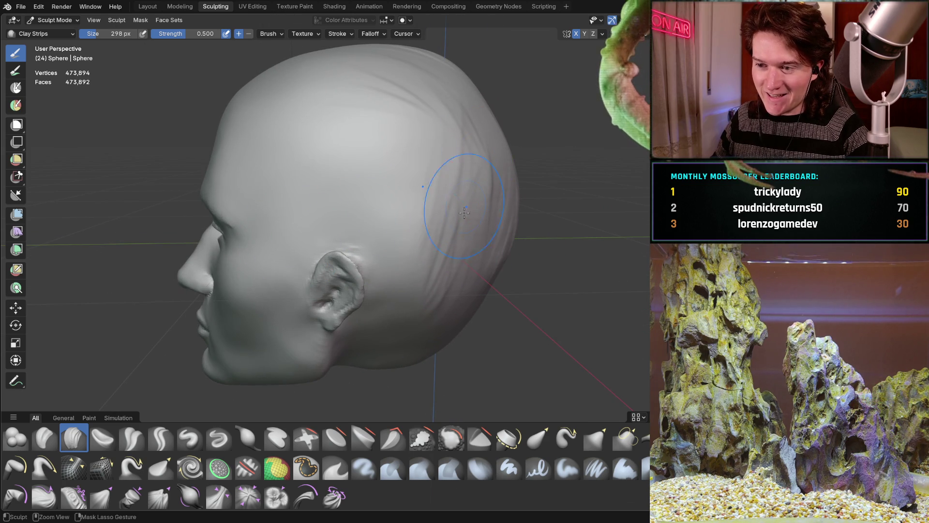
Build up the top and rear of the cranium into a fuller, rounder shape.
{"action": "mouse_move", "coordinate": [452, 323]}
{"action": "middle_mouse_down"}
{"action": "mouse_move", "coordinate": [436, 319]}
{"action": "mouse_move", "coordinate": [414, 332]}
{"action": "mouse_move", "coordinate": [414, 281]}
{"action": "mouse_move", "coordinate": [398, 248]}
{"action": "middle_mouse_up"}
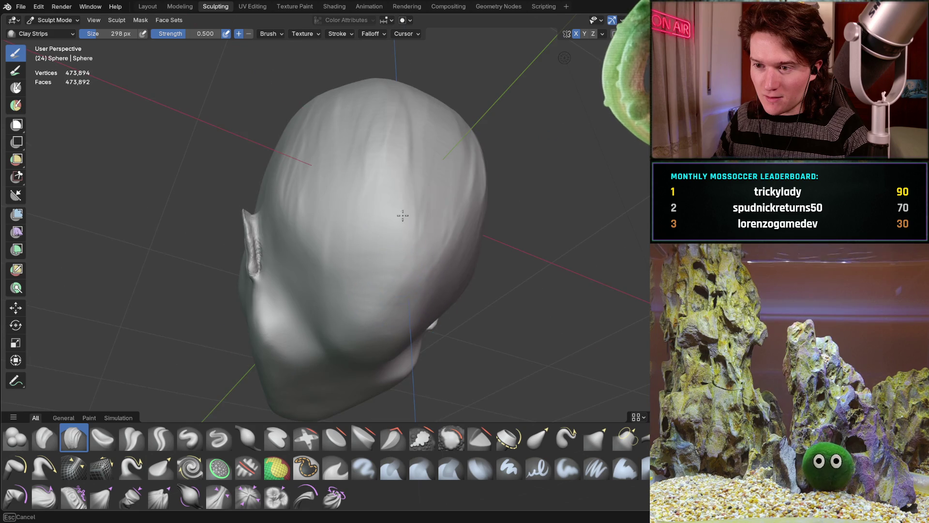
{"action": "mouse_move", "coordinate": [390, 87]}
{"action": "middle_mouse_down"}
{"action": "mouse_move", "coordinate": [373, 96]}
{"action": "mouse_move", "coordinate": [365, 193]}
{"action": "middle_mouse_up"}
{"action": "mouse_move", "coordinate": [369, 265]}
{"action": "middle_mouse_down"}
{"action": "mouse_move", "coordinate": [326, 147]}
{"action": "mouse_move", "coordinate": [332, 207]}
{"action": "middle_mouse_up"}
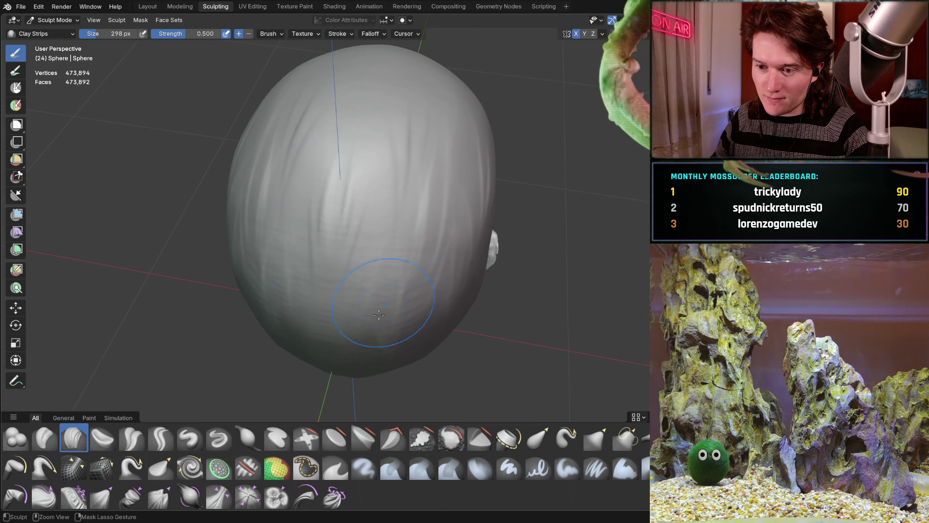
{"action": "middle_click_drag", "start_coordinate": [374, 336], "coordinate": [357, 263]}
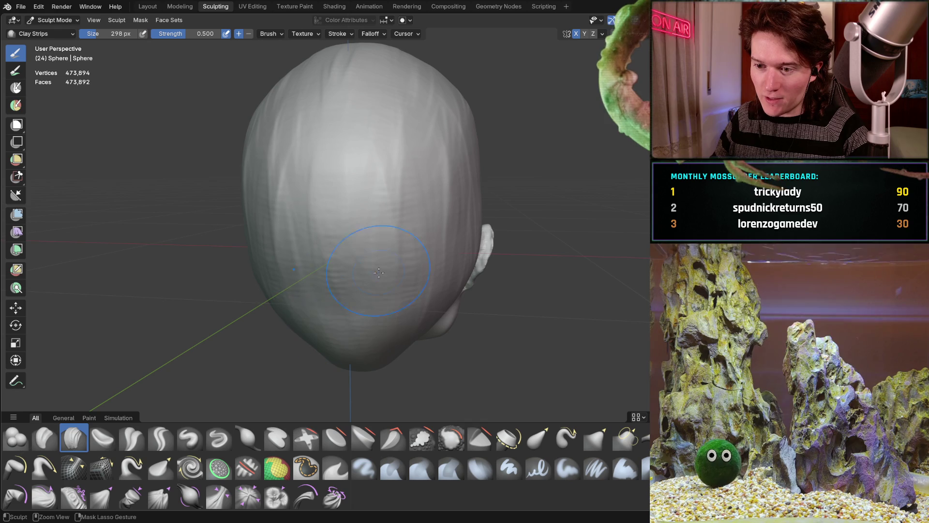
{"action": "mouse_move", "coordinate": [375, 330]}
{"action": "middle_mouse_down"}
{"action": "mouse_move", "coordinate": [258, 126]}
{"action": "mouse_move", "coordinate": [320, 144]}
{"action": "middle_mouse_up"}
{"action": "mouse_move", "coordinate": [425, 112]}
{"action": "middle_mouse_down"}
{"action": "mouse_move", "coordinate": [382, 184]}
{"action": "mouse_move", "coordinate": [350, 199]}
{"action": "middle_mouse_up"}
{"action": "middle_click_drag", "start_coordinate": [272, 248], "coordinate": [329, 205]}
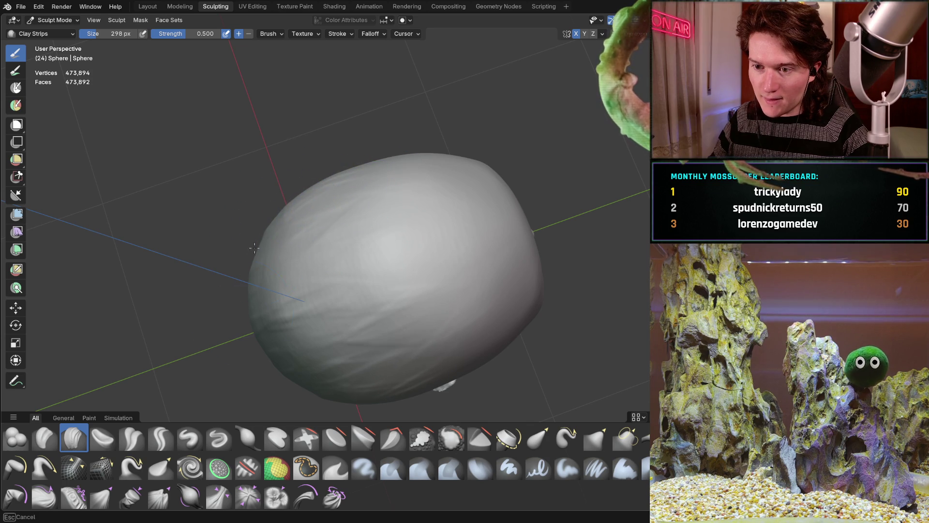
{"action": "mouse_move", "coordinate": [299, 292]}
{"action": "middle_mouse_down"}
{"action": "mouse_move", "coordinate": [338, 191]}
{"action": "mouse_move", "coordinate": [389, 184]}
{"action": "mouse_move", "coordinate": [316, 211]}
{"action": "middle_mouse_up"}
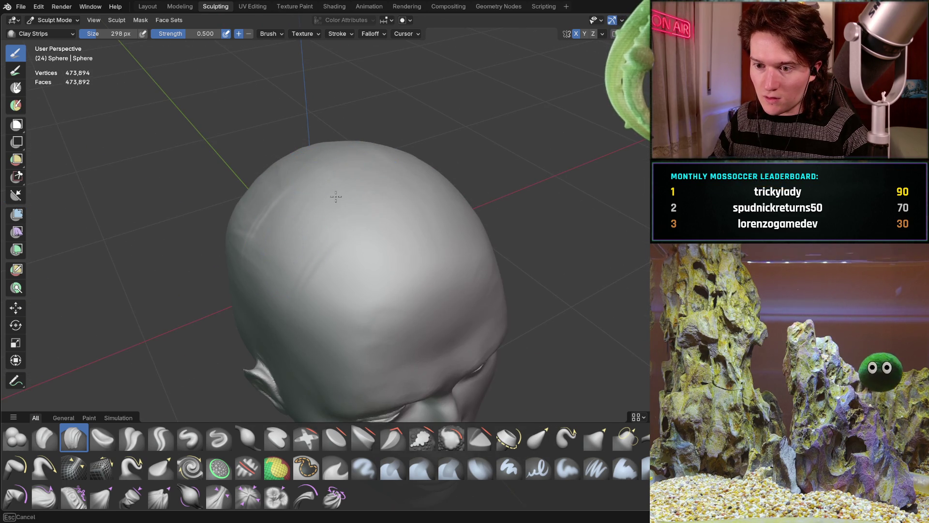
{"action": "mouse_move", "coordinate": [426, 210]}
{"action": "middle_mouse_down"}
{"action": "mouse_move", "coordinate": [369, 150]}
{"action": "mouse_move", "coordinate": [316, 143]}
{"action": "mouse_move", "coordinate": [321, 156]}
{"action": "mouse_move", "coordinate": [364, 151]}
{"action": "middle_mouse_up"}
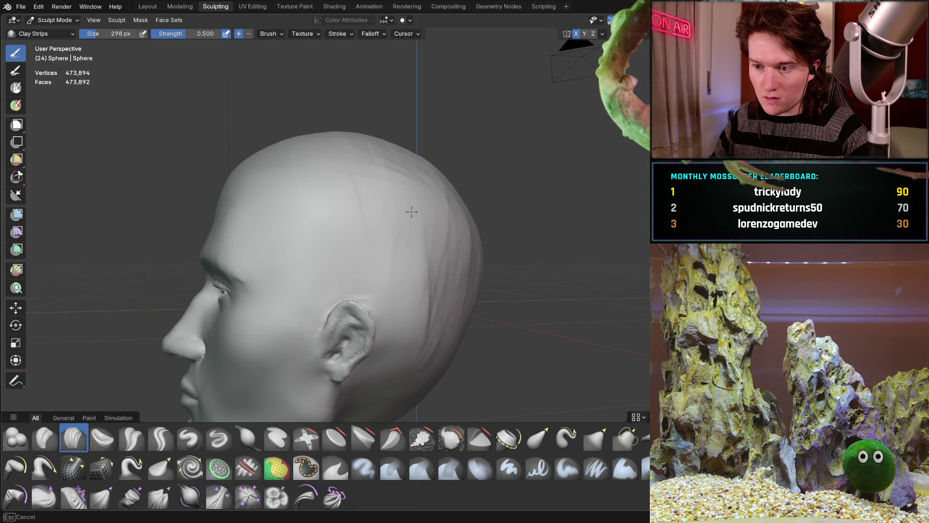
{"action": "mouse_move", "coordinate": [421, 241]}
{"action": "middle_mouse_down"}
{"action": "mouse_move", "coordinate": [425, 219]}
{"action": "mouse_move", "coordinate": [465, 229]}
{"action": "middle_mouse_up"}
{"action": "mouse_move", "coordinate": [493, 278]}
{"action": "middle_mouse_down"}
{"action": "mouse_move", "coordinate": [413, 222]}
{"action": "mouse_move", "coordinate": [436, 287]}
{"action": "mouse_move", "coordinate": [479, 291]}
{"action": "mouse_move", "coordinate": [413, 243]}
{"action": "mouse_move", "coordinate": [444, 161]}
{"action": "mouse_move", "coordinate": [365, 226]}
{"action": "mouse_move", "coordinate": [429, 129]}
{"action": "mouse_move", "coordinate": [349, 155]}
{"action": "mouse_move", "coordinate": [308, 209]}
{"action": "mouse_move", "coordinate": [320, 205]}
{"action": "mouse_move", "coordinate": [222, 239]}
{"action": "mouse_move", "coordinate": [341, 168]}
{"action": "mouse_move", "coordinate": [169, 77]}
{"action": "mouse_move", "coordinate": [425, 228]}
{"action": "mouse_move", "coordinate": [480, 227]}
{"action": "mouse_move", "coordinate": [300, 262]}
{"action": "mouse_move", "coordinate": [469, 253]}
{"action": "mouse_move", "coordinate": [407, 253]}
{"action": "middle_mouse_up"}
{"action": "scroll", "coordinate": [341, 168], "scroll_direction": "down", "scroll_amount": 5}
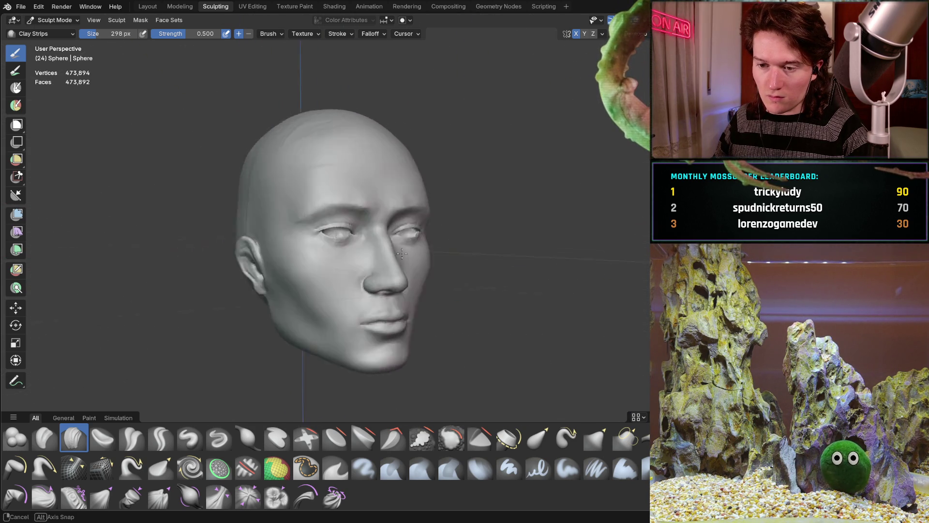
{"action": "middle_click_drag", "start_coordinate": [352, 261], "coordinate": [368, 269]}
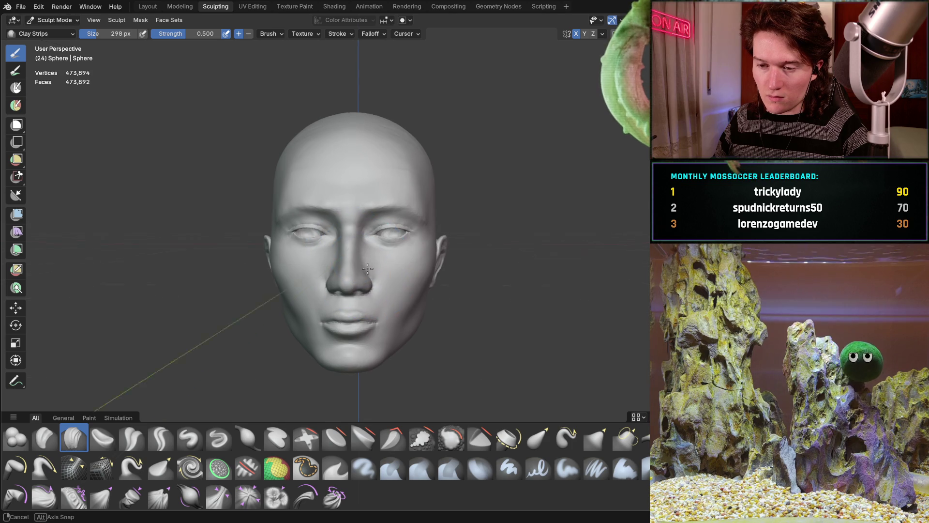
{"action": "mouse_move", "coordinate": [342, 240]}
{"action": "middle_mouse_down"}
{"action": "mouse_move", "coordinate": [421, 242]}
{"action": "mouse_move", "coordinate": [293, 242]}
{"action": "mouse_move", "coordinate": [373, 244]}
{"action": "mouse_move", "coordinate": [345, 262]}
{"action": "mouse_move", "coordinate": [382, 247]}
{"action": "mouse_move", "coordinate": [363, 274]}
{"action": "mouse_move", "coordinate": [359, 237]}
{"action": "mouse_move", "coordinate": [354, 243]}
{"action": "middle_mouse_up"}
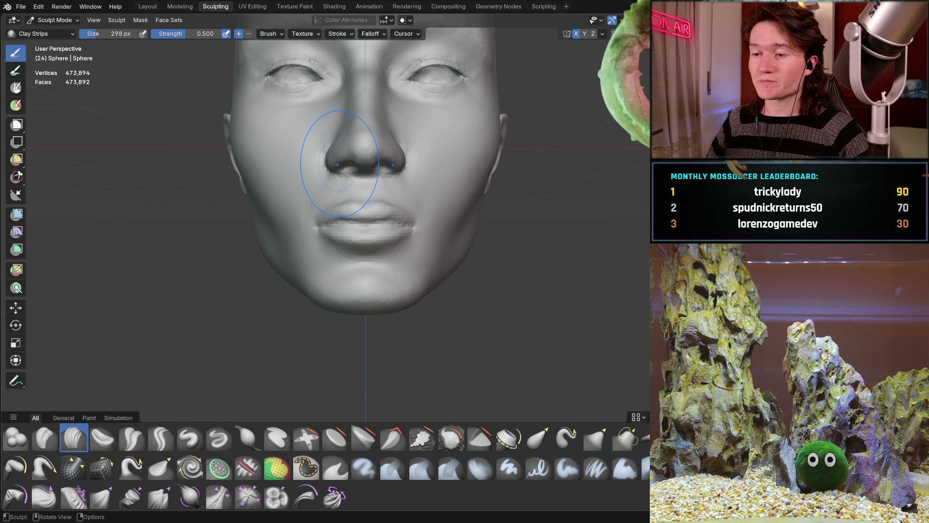
{"action": "middle_click_drag", "start_coordinate": [359, 221], "coordinate": [358, 191]}
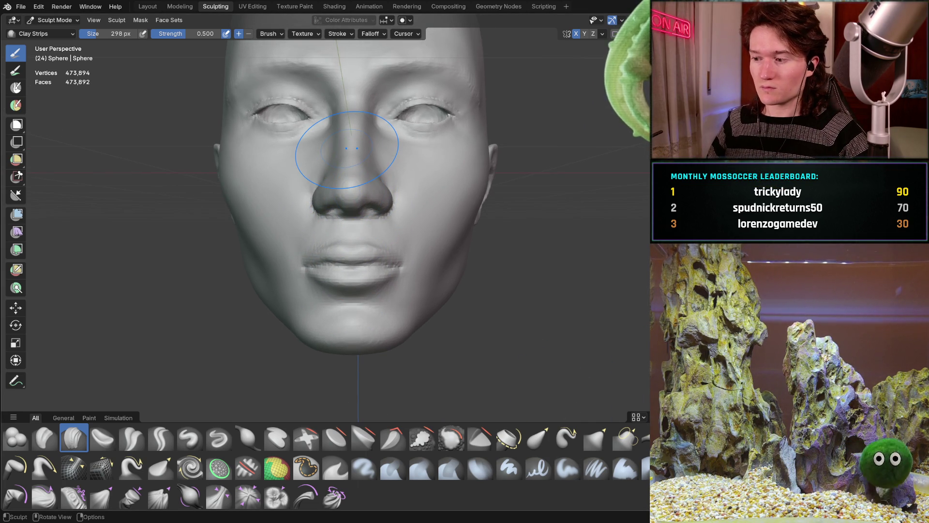
{"action": "mouse_move", "coordinate": [359, 176]}
{"action": "middle_mouse_down", "text": "shift"}
{"action": "mouse_move", "coordinate": [347, 214]}
{"action": "mouse_move", "coordinate": [357, 214]}
{"action": "mouse_move", "coordinate": [339, 199]}
{"action": "middle_mouse_up", "text": "shift"}
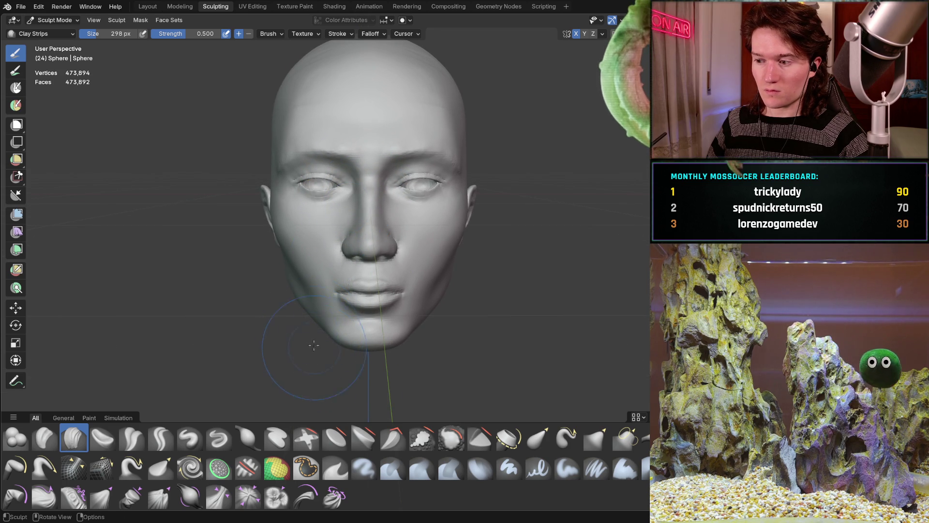
{"action": "scroll", "coordinate": [312, 319], "scroll_direction": "up", "scroll_amount": 2}
{"action": "key", "text": "g"}
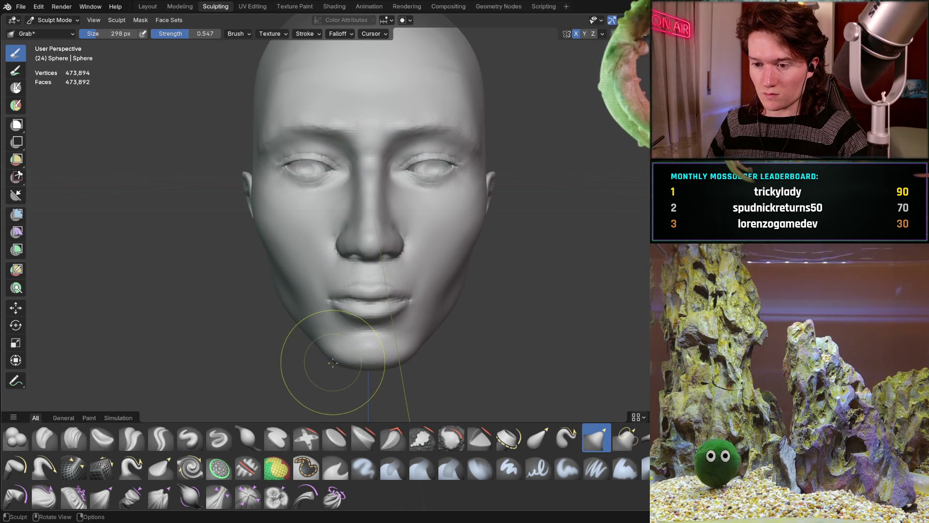
Grab-pull the chin and jaw into a tapered jaw and rounded chin, checking both profiles.
{"action": "left_click_drag", "start_coordinate": [332, 359], "coordinate": [333, 358]}
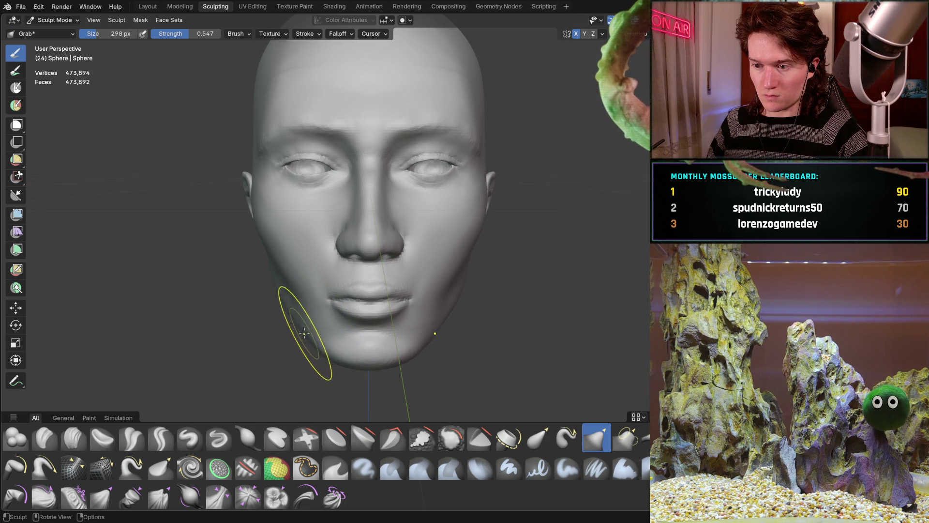
{"action": "mouse_move", "coordinate": [249, 318]}
{"action": "middle_mouse_down"}
{"action": "mouse_move", "coordinate": [353, 222]}
{"action": "mouse_move", "coordinate": [347, 205]}
{"action": "mouse_move", "coordinate": [338, 276]}
{"action": "mouse_move", "coordinate": [302, 279]}
{"action": "mouse_move", "coordinate": [317, 248]}
{"action": "mouse_move", "coordinate": [356, 234]}
{"action": "mouse_move", "coordinate": [448, 287]}
{"action": "middle_mouse_up"}
{"action": "scroll", "coordinate": [317, 330], "scroll_direction": "up", "scroll_amount": 3}
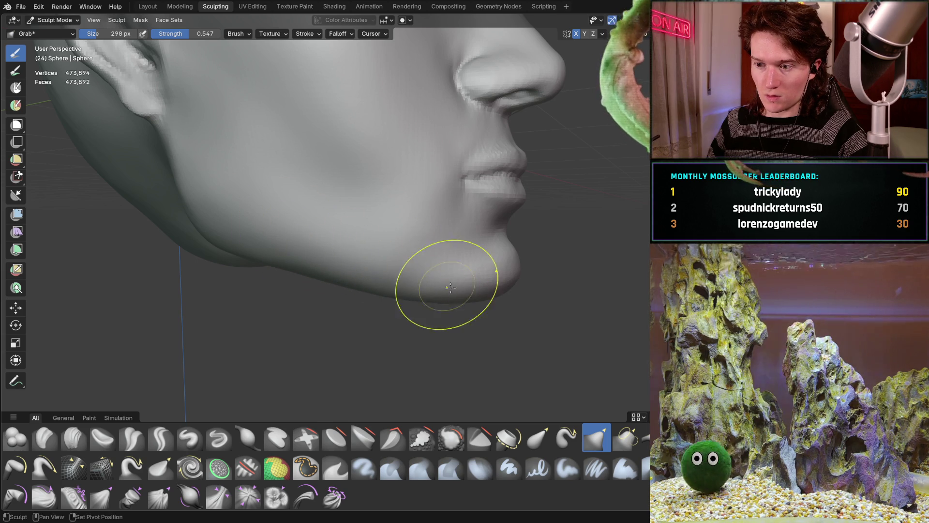
{"action": "mouse_move", "coordinate": [470, 283]}
{"action": "middle_mouse_down"}
{"action": "mouse_move", "coordinate": [413, 257]}
{"action": "mouse_move", "coordinate": [339, 243]}
{"action": "mouse_move", "coordinate": [272, 248]}
{"action": "middle_mouse_up"}
{"action": "mouse_move", "coordinate": [229, 295]}
{"action": "middle_mouse_down", "text": "shift"}
{"action": "mouse_move", "coordinate": [284, 252]}
{"action": "mouse_move", "coordinate": [303, 209]}
{"action": "middle_mouse_up", "text": "shift"}
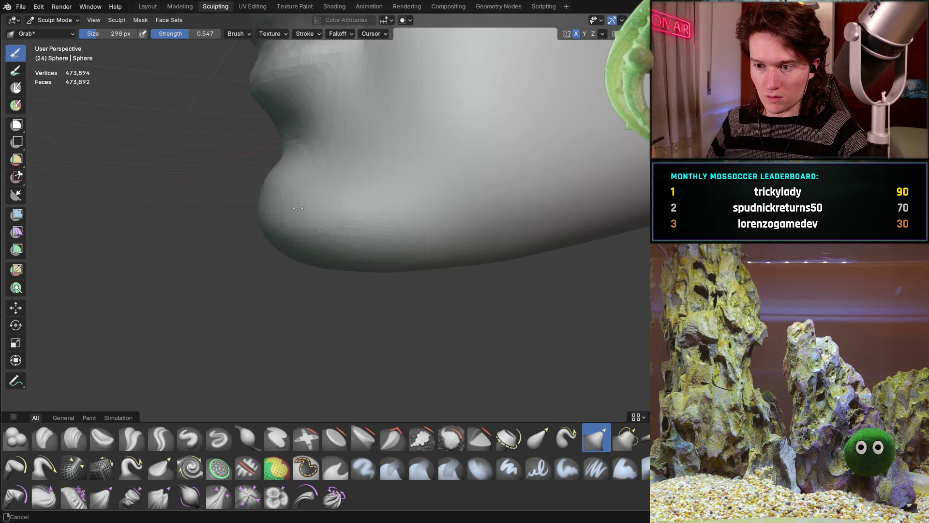
{"action": "scroll", "coordinate": [384, 226], "scroll_direction": "up", "scroll_amount": 2}
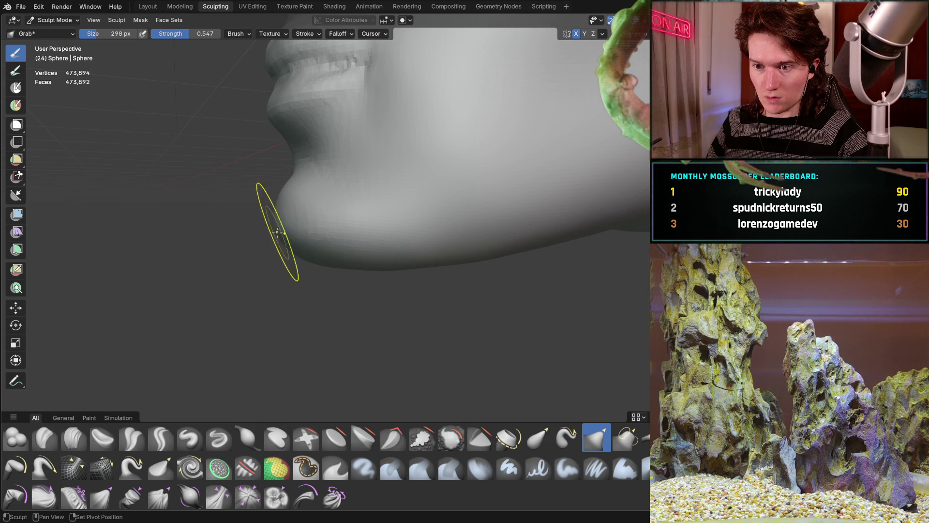
{"action": "mouse_move", "coordinate": [343, 197]}
{"action": "middle_mouse_down"}
{"action": "mouse_move", "coordinate": [342, 208]}
{"action": "mouse_move", "coordinate": [392, 216]}
{"action": "mouse_move", "coordinate": [305, 239]}
{"action": "mouse_move", "coordinate": [307, 213]}
{"action": "mouse_move", "coordinate": [288, 262]}
{"action": "mouse_move", "coordinate": [376, 251]}
{"action": "mouse_move", "coordinate": [355, 242]}
{"action": "mouse_move", "coordinate": [374, 260]}
{"action": "middle_mouse_up"}
{"action": "mouse_move", "coordinate": [291, 301]}
{"action": "middle_mouse_down", "text": "ctrl"}
{"action": "mouse_move", "coordinate": [309, 261]}
{"action": "mouse_move", "coordinate": [306, 285]}
{"action": "mouse_move", "coordinate": [322, 300]}
{"action": "mouse_move", "coordinate": [338, 294]}
{"action": "middle_mouse_up", "text": "ctrl"}
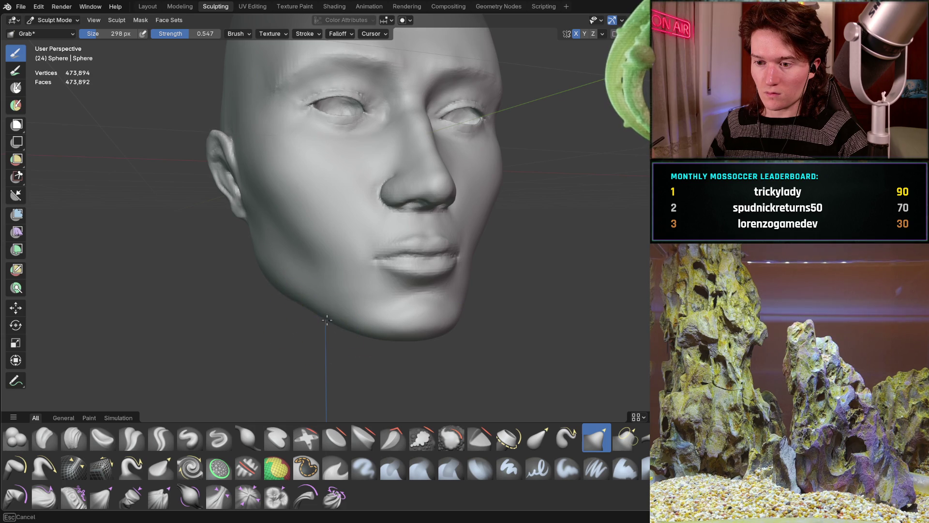
{"action": "mouse_move", "coordinate": [366, 252]}
{"action": "middle_mouse_down"}
{"action": "mouse_move", "coordinate": [321, 265]}
{"action": "mouse_move", "coordinate": [329, 251]}
{"action": "middle_mouse_up"}
{"action": "mouse_move", "coordinate": [342, 243]}
{"action": "middle_mouse_down"}
{"action": "mouse_move", "coordinate": [313, 234]}
{"action": "mouse_move", "coordinate": [312, 280]}
{"action": "mouse_move", "coordinate": [300, 245]}
{"action": "mouse_move", "coordinate": [268, 246]}
{"action": "middle_mouse_up"}
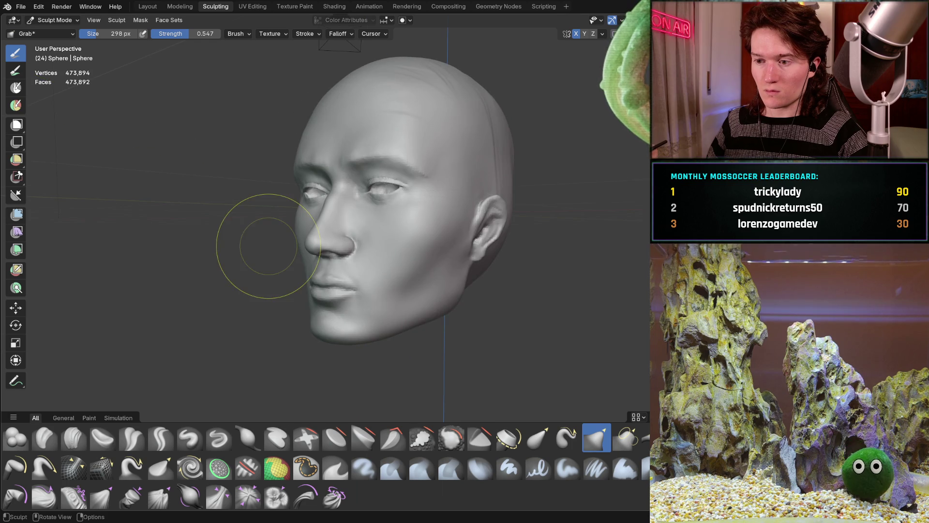
{"action": "mouse_move", "coordinate": [377, 233]}
{"action": "middle_mouse_down"}
{"action": "mouse_move", "coordinate": [358, 232]}
{"action": "mouse_move", "coordinate": [426, 231]}
{"action": "mouse_move", "coordinate": [426, 243]}
{"action": "mouse_move", "coordinate": [394, 225]}
{"action": "middle_mouse_up"}
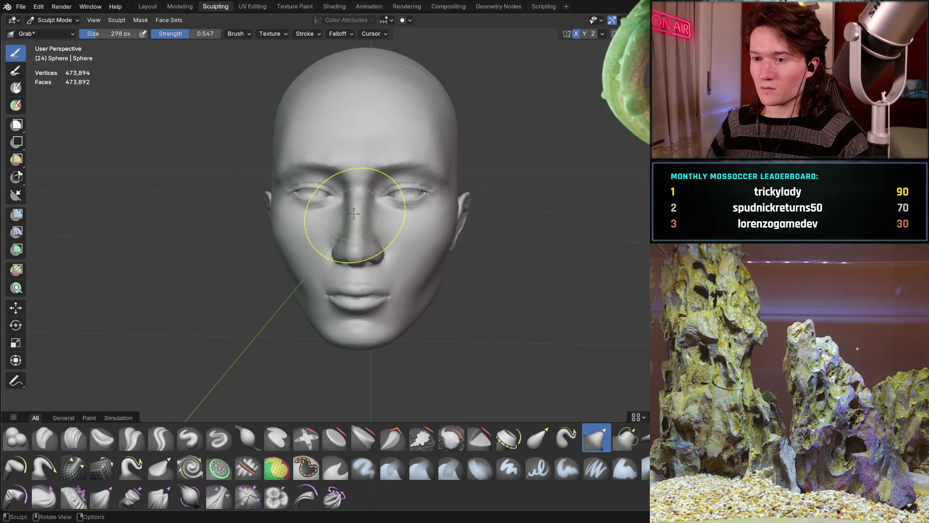
Soften the cheek-to-jaw transition with Grab, then zoom in on the mouth and chin.
{"action": "mouse_move", "coordinate": [353, 220]}
{"action": "middle_mouse_down"}
{"action": "mouse_move", "coordinate": [363, 215]}
{"action": "mouse_move", "coordinate": [340, 246]}
{"action": "mouse_move", "coordinate": [373, 195]}
{"action": "mouse_move", "coordinate": [353, 198]}
{"action": "mouse_move", "coordinate": [358, 227]}
{"action": "mouse_move", "coordinate": [344, 206]}
{"action": "mouse_move", "coordinate": [362, 223]}
{"action": "mouse_move", "coordinate": [361, 213]}
{"action": "middle_mouse_up"}
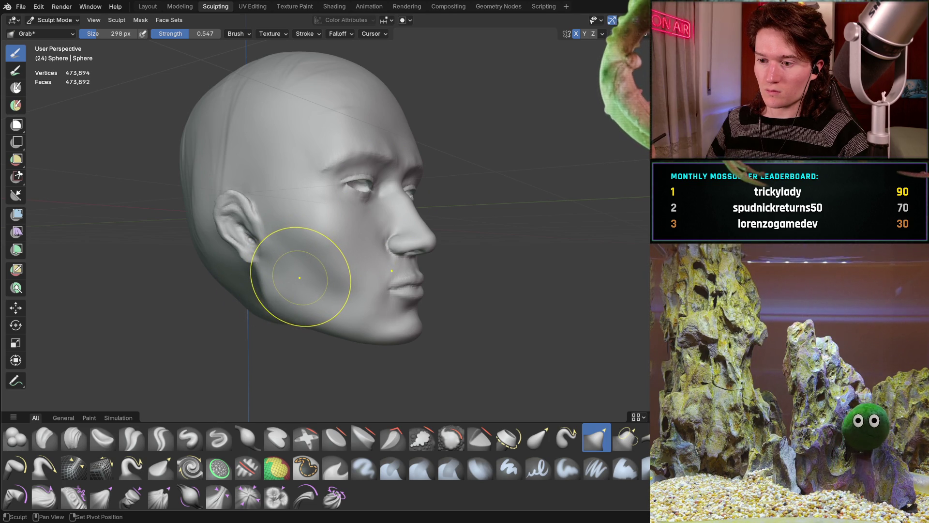
{"action": "scroll", "coordinate": [353, 293], "scroll_direction": "up", "scroll_amount": 8}
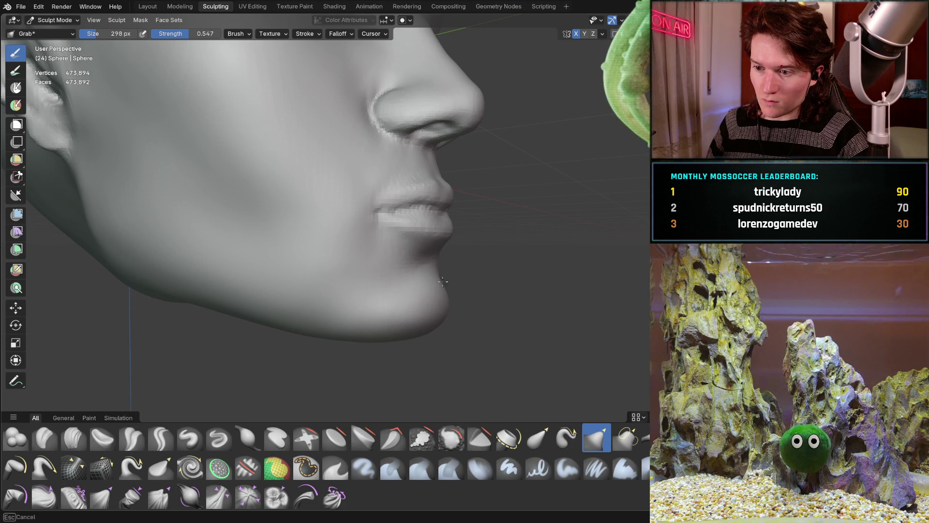
{"action": "middle_click_drag", "start_coordinate": [446, 307], "coordinate": [424, 312]}
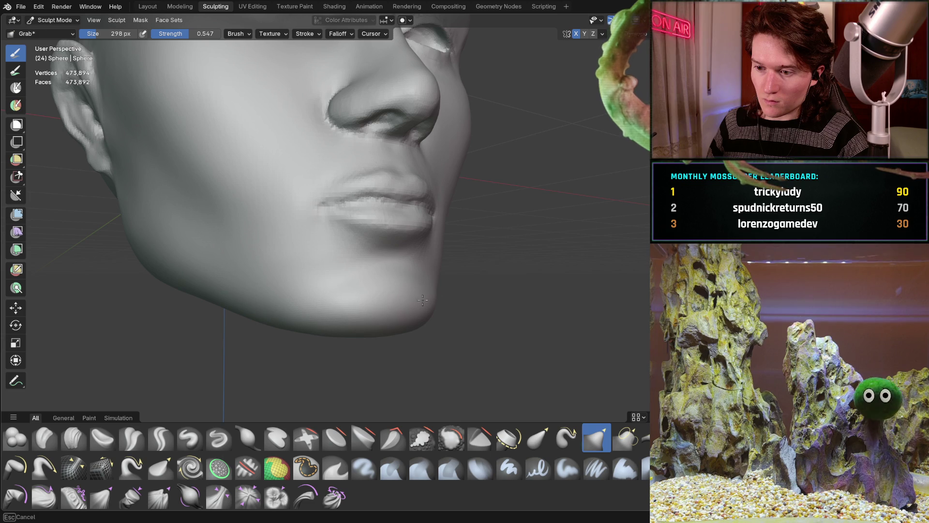
{"action": "middle_click_drag", "start_coordinate": [410, 265], "coordinate": [450, 261]}
{"action": "mouse_move", "coordinate": [420, 297]}
{"action": "middle_mouse_down"}
{"action": "mouse_move", "coordinate": [394, 261]}
{"action": "mouse_move", "coordinate": [430, 267]}
{"action": "middle_mouse_up"}
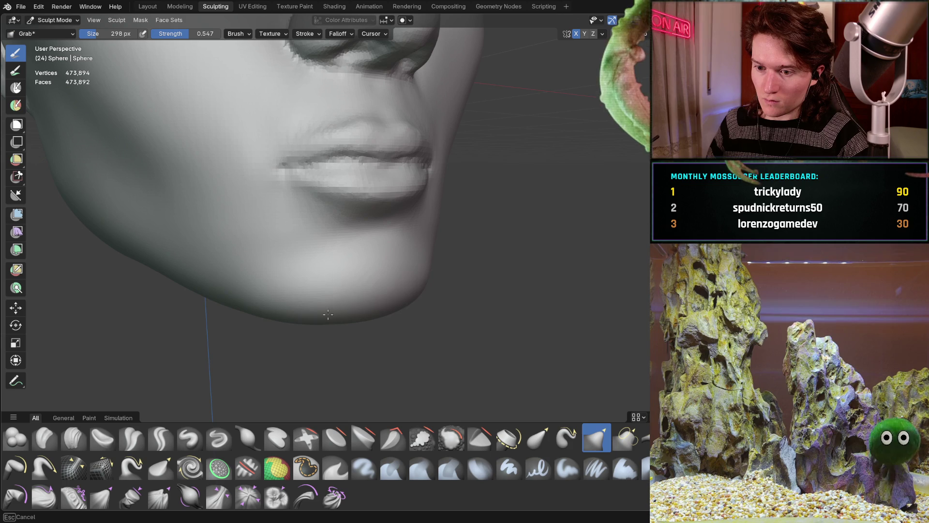
{"action": "middle_click_drag", "start_coordinate": [303, 276], "coordinate": [342, 271]}
{"action": "mouse_move", "coordinate": [392, 245]}
{"action": "middle_mouse_down", "text": "ctrl"}
{"action": "mouse_move", "coordinate": [387, 223]}
{"action": "mouse_move", "coordinate": [312, 265]}
{"action": "mouse_move", "coordinate": [268, 236]}
{"action": "mouse_move", "coordinate": [312, 238]}
{"action": "mouse_move", "coordinate": [281, 294]}
{"action": "mouse_move", "coordinate": [357, 225]}
{"action": "mouse_move", "coordinate": [291, 266]}
{"action": "mouse_move", "coordinate": [310, 242]}
{"action": "mouse_move", "coordinate": [348, 224]}
{"action": "mouse_move", "coordinate": [270, 233]}
{"action": "mouse_move", "coordinate": [344, 209]}
{"action": "middle_mouse_up", "text": "ctrl"}
{"action": "scroll", "coordinate": [344, 210], "scroll_direction": "up", "scroll_amount": 6}
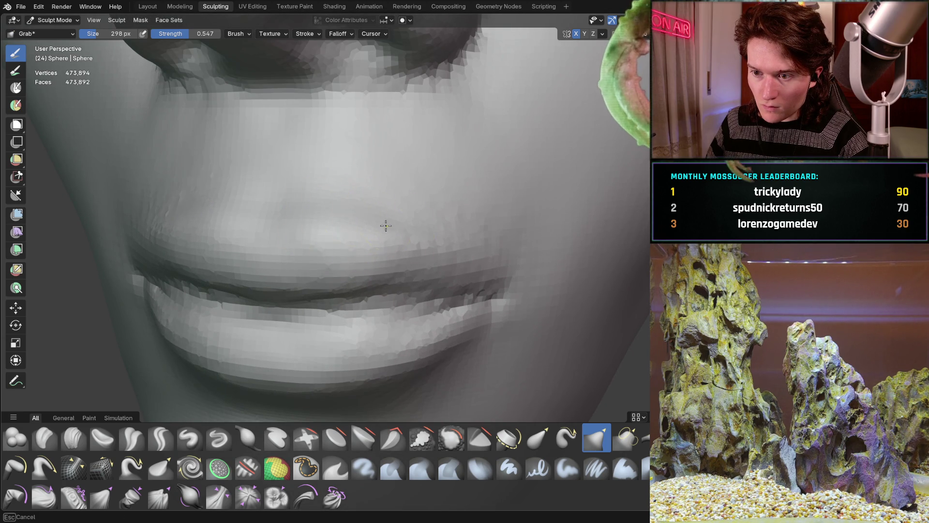
{"action": "scroll", "coordinate": [386, 228], "scroll_direction": "down", "scroll_amount": 6}
{"action": "mouse_move", "coordinate": [386, 228]}
{"action": "middle_mouse_down"}
{"action": "mouse_move", "coordinate": [384, 270]}
{"action": "mouse_move", "coordinate": [291, 307]}
{"action": "mouse_move", "coordinate": [306, 297]}
{"action": "mouse_move", "coordinate": [264, 271]}
{"action": "middle_mouse_up"}
{"action": "scroll", "coordinate": [384, 270], "scroll_direction": "down", "scroll_amount": 4}
{"action": "scroll", "coordinate": [309, 237], "scroll_direction": "up", "scroll_amount": 4}
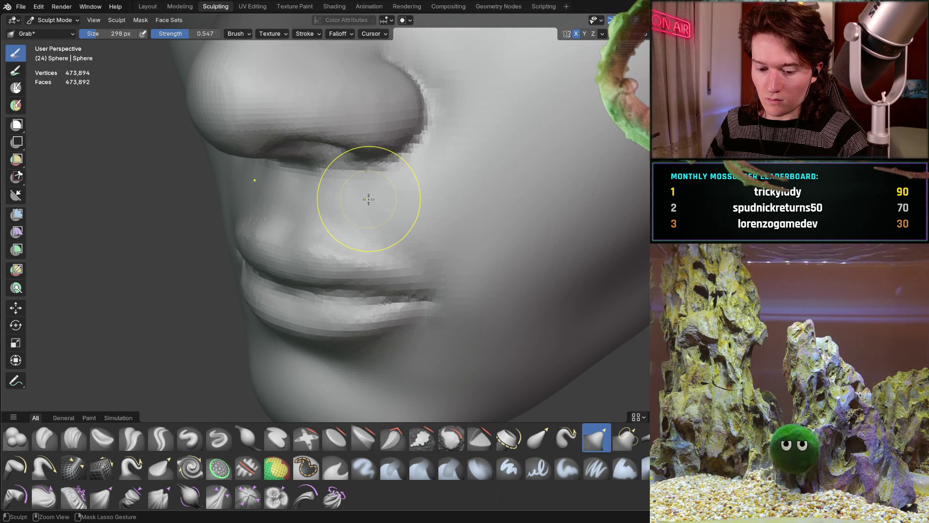
{"action": "mouse_move", "coordinate": [310, 231]}
{"action": "middle_mouse_down"}
{"action": "mouse_move", "coordinate": [301, 251]}
{"action": "mouse_move", "coordinate": [394, 222]}
{"action": "middle_mouse_up"}
{"action": "scroll", "coordinate": [394, 223], "scroll_direction": "down", "scroll_amount": 5}
{"action": "mouse_move", "coordinate": [303, 273]}
{"action": "middle_mouse_down"}
{"action": "mouse_move", "coordinate": [363, 270]}
{"action": "mouse_move", "coordinate": [403, 228]}
{"action": "mouse_move", "coordinate": [368, 246]}
{"action": "middle_mouse_up"}
{"action": "mouse_move", "coordinate": [303, 262]}
{"action": "middle_mouse_down"}
{"action": "mouse_move", "coordinate": [344, 199]}
{"action": "mouse_move", "coordinate": [264, 232]}
{"action": "middle_mouse_up"}
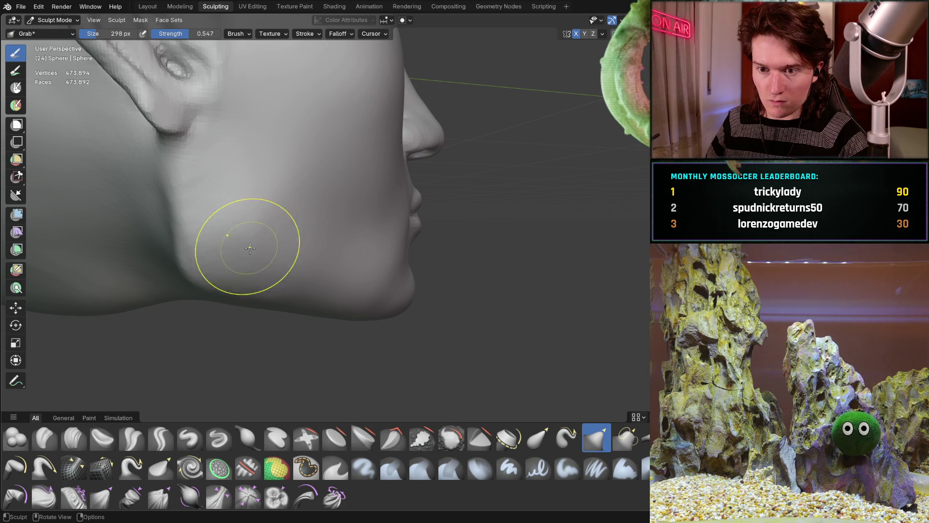
Pull the jawline below the ear slightly downward with the Grab brush.
{"action": "mouse_move", "coordinate": [275, 274]}
{"action": "middle_mouse_down"}
{"action": "mouse_move", "coordinate": [291, 197]}
{"action": "mouse_move", "coordinate": [280, 259]}
{"action": "mouse_move", "coordinate": [222, 252]}
{"action": "mouse_move", "coordinate": [371, 212]}
{"action": "middle_mouse_up"}
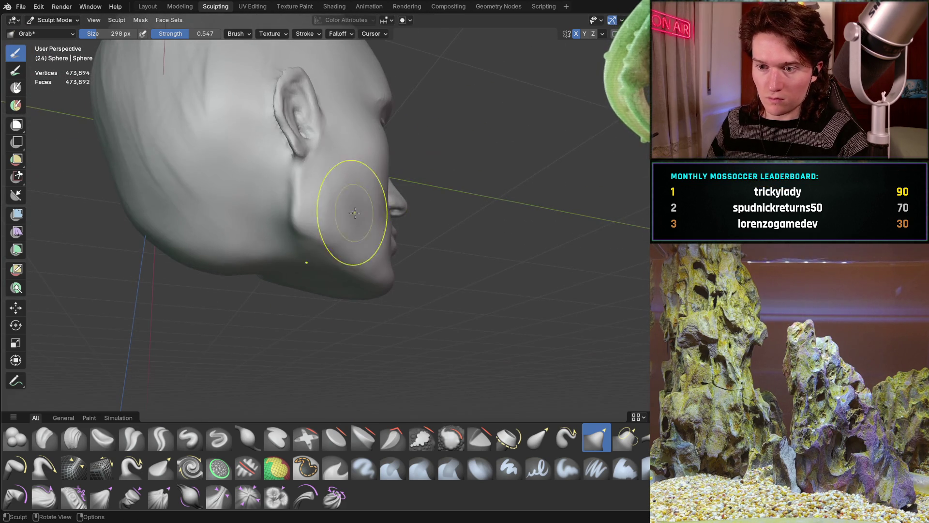
{"action": "mouse_move", "coordinate": [296, 231]}
{"action": "middle_mouse_down", "text": "ctrl"}
{"action": "mouse_move", "coordinate": [289, 189]}
{"action": "mouse_move", "coordinate": [305, 222]}
{"action": "mouse_move", "coordinate": [345, 213]}
{"action": "middle_mouse_up", "text": "ctrl"}
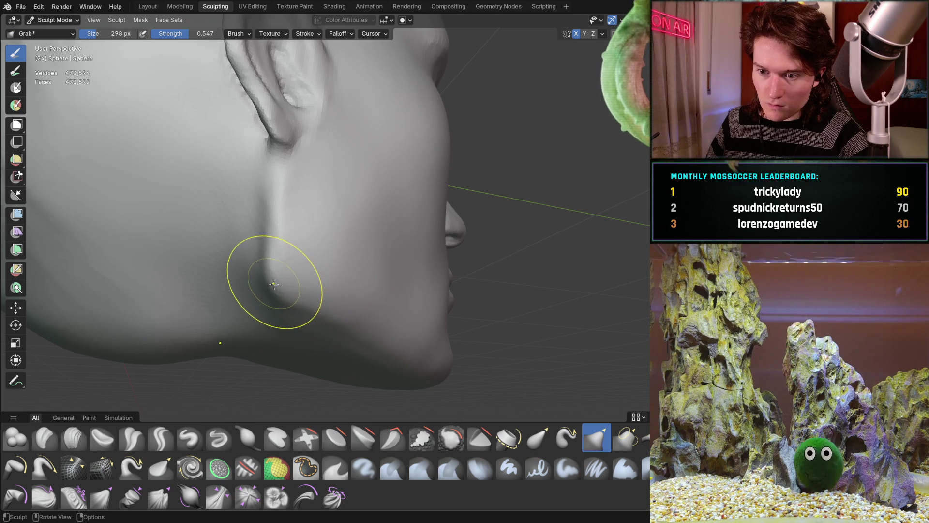
{"action": "mouse_move", "coordinate": [280, 237]}
{"action": "middle_mouse_down"}
{"action": "mouse_move", "coordinate": [271, 226]}
{"action": "mouse_move", "coordinate": [247, 239]}
{"action": "middle_mouse_up"}
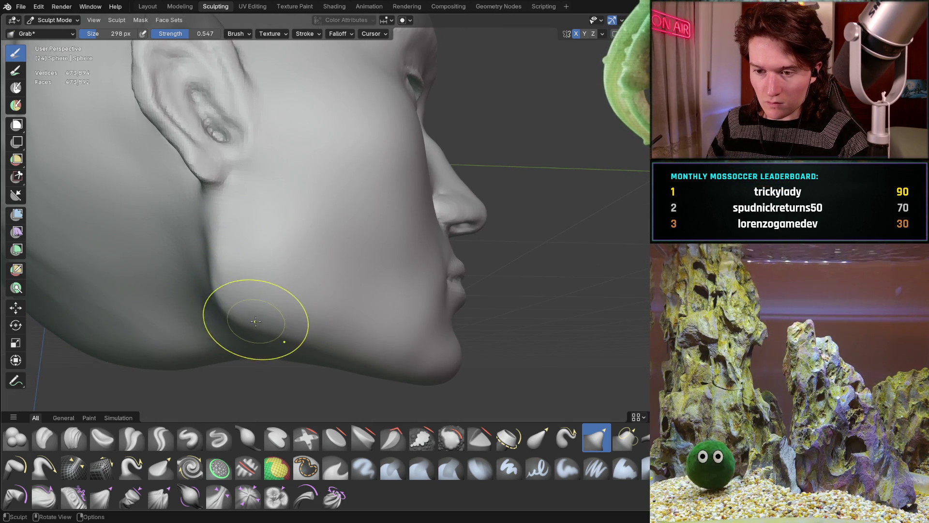
{"action": "left_click_drag", "start_coordinate": [257, 320], "coordinate": [235, 322]}
{"action": "mouse_move", "coordinate": [234, 322]}
{"action": "middle_mouse_down"}
{"action": "mouse_move", "coordinate": [234, 285]}
{"action": "mouse_move", "coordinate": [261, 266]}
{"action": "mouse_move", "coordinate": [307, 270]}
{"action": "mouse_move", "coordinate": [314, 224]}
{"action": "mouse_move", "coordinate": [237, 225]}
{"action": "mouse_move", "coordinate": [284, 249]}
{"action": "mouse_move", "coordinate": [276, 257]}
{"action": "mouse_move", "coordinate": [273, 245]}
{"action": "mouse_move", "coordinate": [372, 256]}
{"action": "middle_mouse_up"}
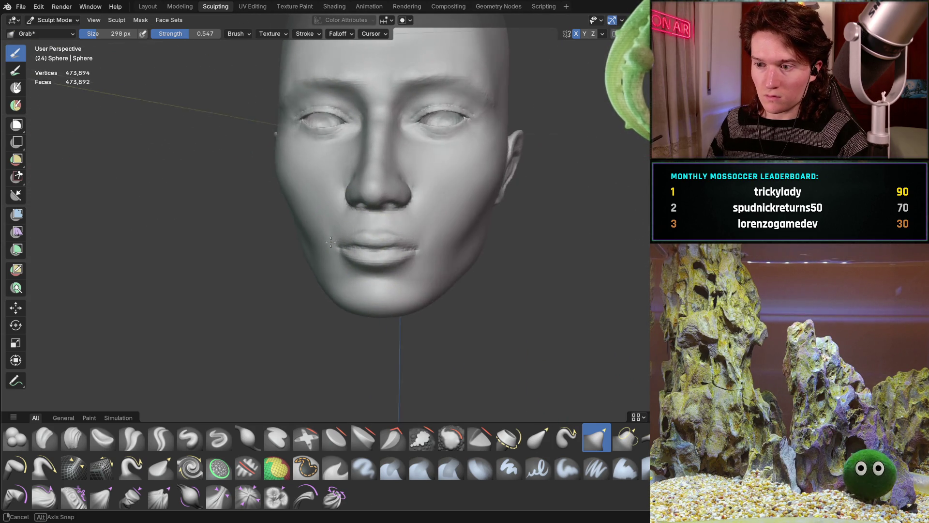
Orbit and zoom around the face and jaw to inspect the new lower contour.
{"action": "mouse_move", "coordinate": [310, 232]}
{"action": "middle_mouse_down"}
{"action": "mouse_move", "coordinate": [368, 243]}
{"action": "mouse_move", "coordinate": [280, 259]}
{"action": "middle_mouse_up"}
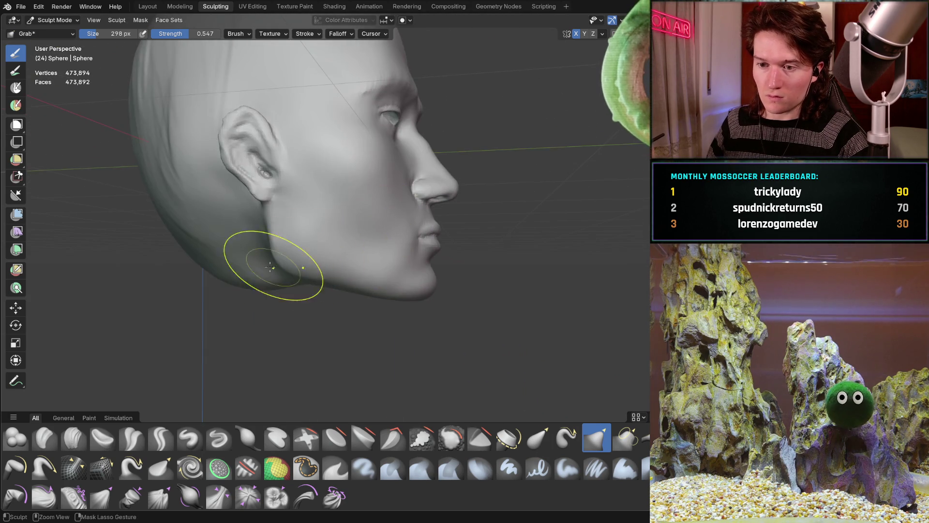
{"action": "scroll", "coordinate": [270, 208], "scroll_direction": "up", "scroll_amount": 5}
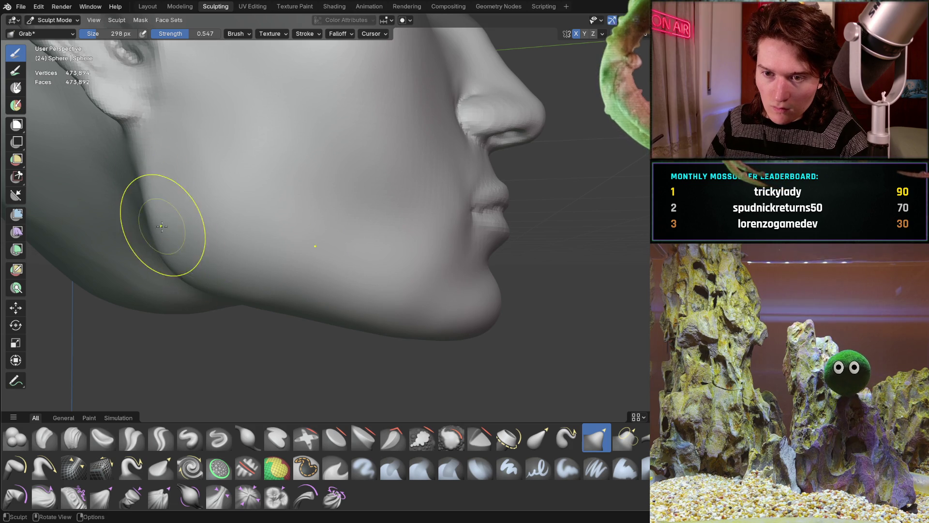
{"action": "middle_click_drag", "start_coordinate": [167, 233], "coordinate": [197, 223]}
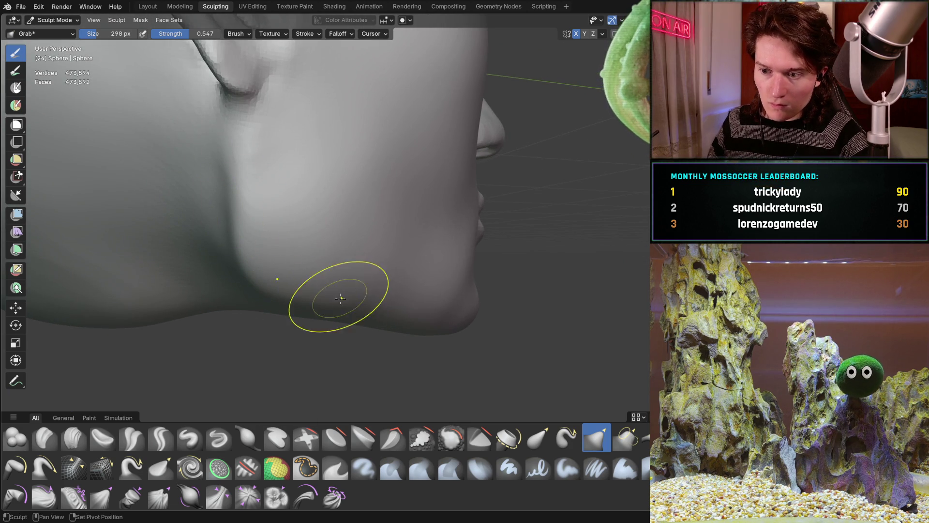
{"action": "scroll", "coordinate": [350, 300], "scroll_direction": "down", "scroll_amount": 6}
{"action": "mouse_move", "coordinate": [249, 232]}
{"action": "middle_mouse_down"}
{"action": "mouse_move", "coordinate": [276, 269]}
{"action": "mouse_move", "coordinate": [264, 291]}
{"action": "mouse_move", "coordinate": [257, 257]}
{"action": "mouse_move", "coordinate": [266, 312]}
{"action": "mouse_move", "coordinate": [277, 228]}
{"action": "mouse_move", "coordinate": [298, 241]}
{"action": "mouse_move", "coordinate": [261, 255]}
{"action": "mouse_move", "coordinate": [294, 256]}
{"action": "mouse_move", "coordinate": [315, 209]}
{"action": "mouse_move", "coordinate": [310, 229]}
{"action": "mouse_move", "coordinate": [214, 232]}
{"action": "middle_mouse_up"}
{"action": "scroll", "coordinate": [268, 295], "scroll_direction": "up", "scroll_amount": 3}
{"action": "scroll", "coordinate": [276, 239], "scroll_direction": "down", "scroll_amount": 4}
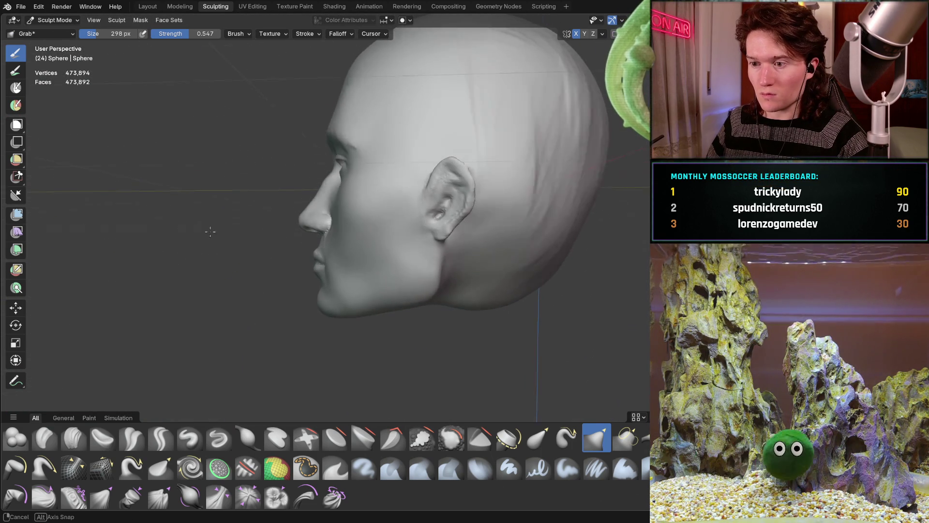
{"action": "scroll", "coordinate": [224, 208], "scroll_direction": "up", "scroll_amount": 6}
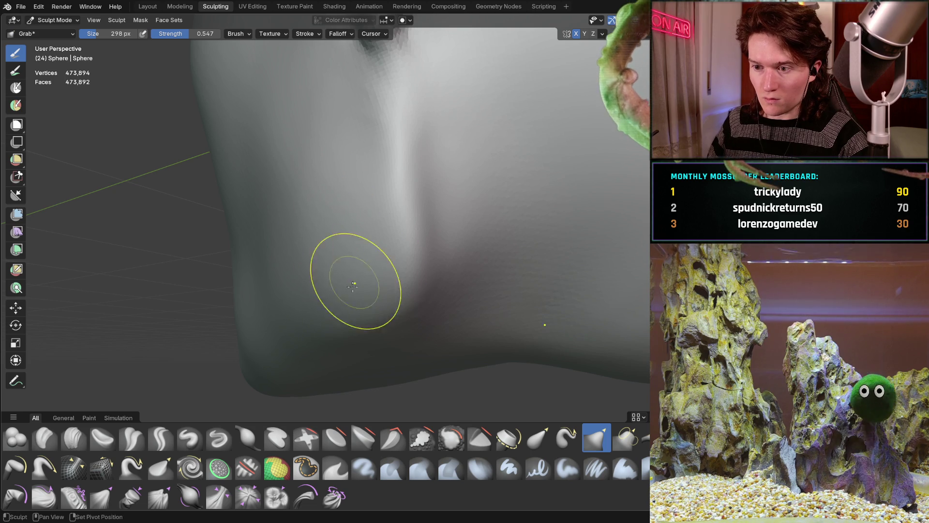
{"action": "scroll", "coordinate": [356, 166], "scroll_direction": "down", "scroll_amount": 6}
{"action": "mouse_move", "coordinate": [357, 166]}
{"action": "middle_mouse_down"}
{"action": "mouse_move", "coordinate": [426, 260]}
{"action": "mouse_move", "coordinate": [397, 263]}
{"action": "mouse_move", "coordinate": [486, 239]}
{"action": "middle_mouse_up"}
{"action": "scroll", "coordinate": [487, 239], "scroll_direction": "up", "scroll_amount": 2}
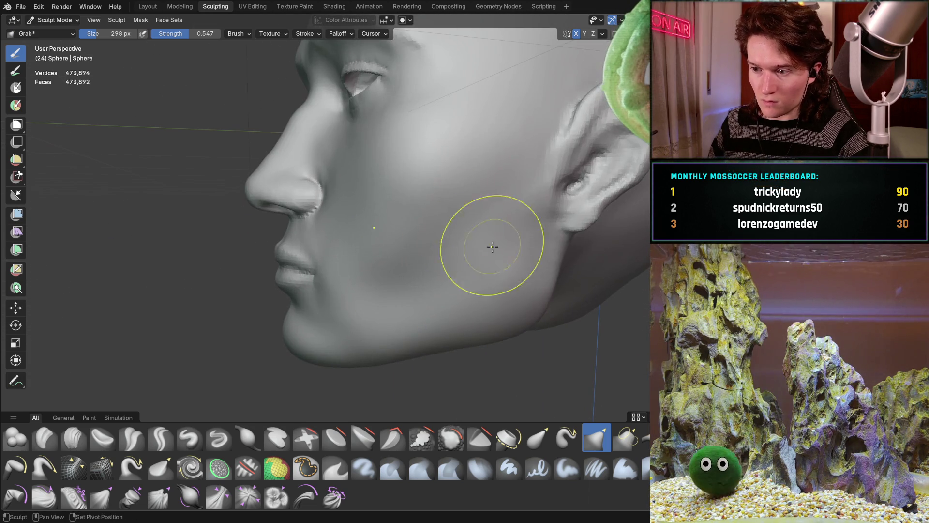
{"action": "scroll", "coordinate": [460, 308], "scroll_direction": "down", "scroll_amount": 4}
{"action": "mouse_move", "coordinate": [461, 308]}
{"action": "middle_mouse_down"}
{"action": "mouse_move", "coordinate": [387, 252]}
{"action": "mouse_move", "coordinate": [334, 240]}
{"action": "mouse_move", "coordinate": [362, 229]}
{"action": "mouse_move", "coordinate": [307, 245]}
{"action": "mouse_move", "coordinate": [324, 263]}
{"action": "mouse_move", "coordinate": [284, 270]}
{"action": "mouse_move", "coordinate": [228, 228]}
{"action": "mouse_move", "coordinate": [219, 235]}
{"action": "mouse_move", "coordinate": [261, 213]}
{"action": "middle_mouse_up"}
Zoom in on the earlobe and shrink the Grab brush radius to 210 px.
{"action": "scroll", "coordinate": [387, 252], "scroll_direction": "up", "scroll_amount": 2}
{"action": "scroll", "coordinate": [284, 270], "scroll_direction": "up", "scroll_amount": 2}
{"action": "scroll", "coordinate": [222, 229], "scroll_direction": "up", "scroll_amount": 1}
{"action": "scroll", "coordinate": [228, 228], "scroll_direction": "up", "scroll_amount": 2}
{"action": "scroll", "coordinate": [265, 212], "scroll_direction": "up", "scroll_amount": 2}
{"action": "left_click", "coordinate": [261, 217]}
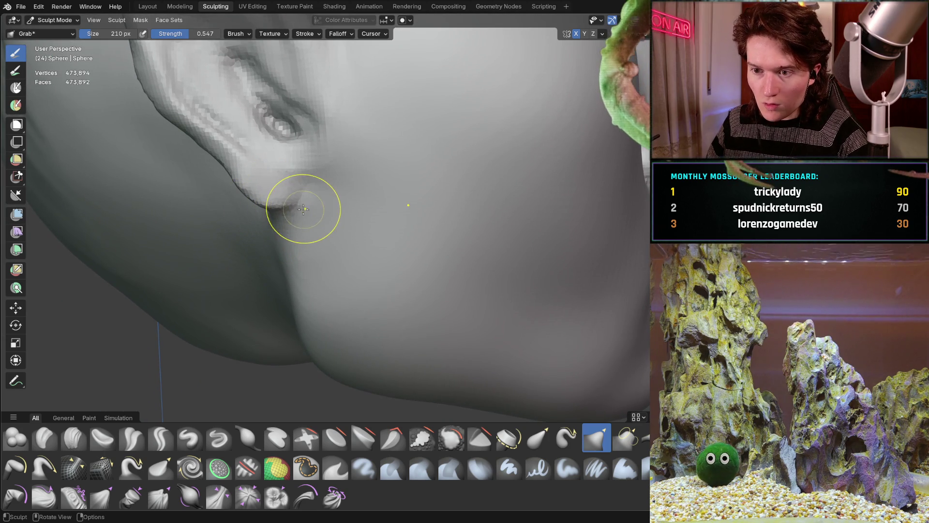
Orbit around the ear to inspect it from behind, below and the side.
{"action": "mouse_move", "coordinate": [294, 209]}
{"action": "middle_mouse_down"}
{"action": "mouse_move", "coordinate": [276, 203]}
{"action": "mouse_move", "coordinate": [338, 241]}
{"action": "middle_mouse_up"}
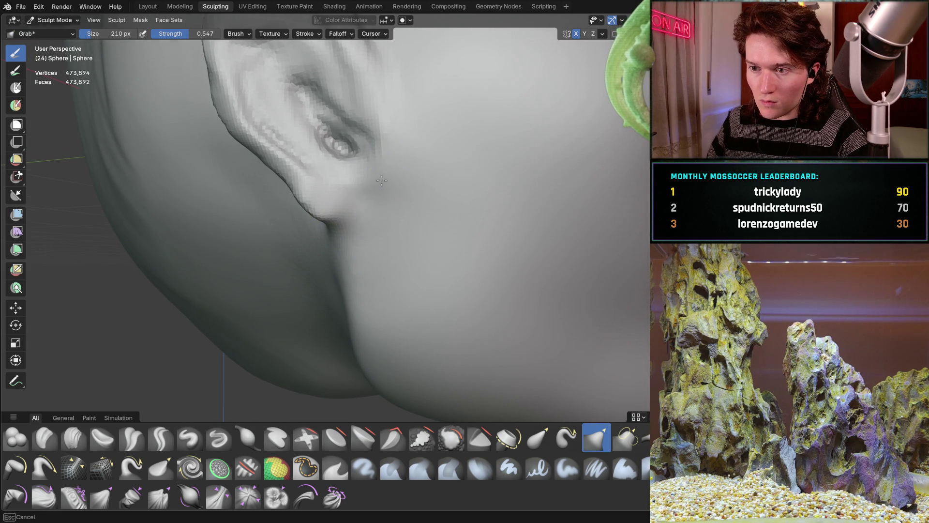
{"action": "middle_click_drag", "start_coordinate": [364, 204], "coordinate": [383, 173]}
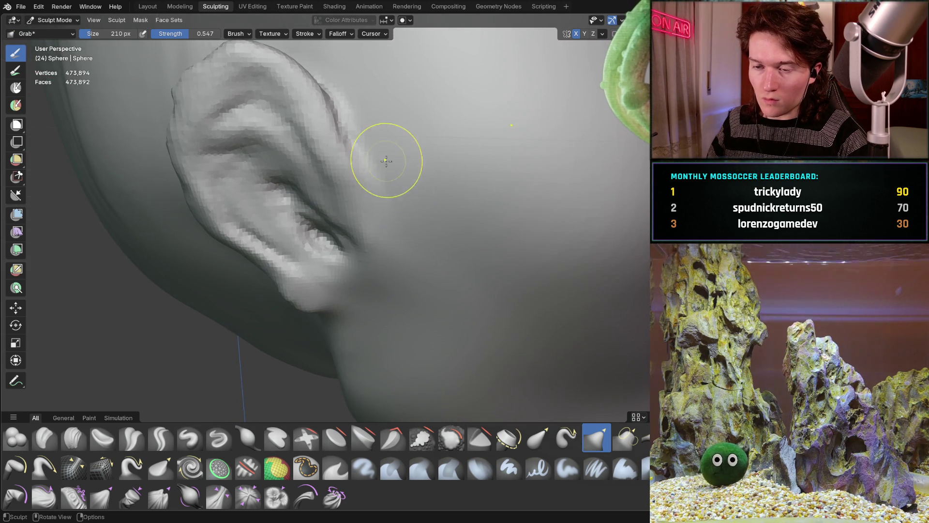
{"action": "middle_click_drag", "start_coordinate": [388, 159], "coordinate": [383, 188], "text": "ctrl"}
{"action": "mouse_move", "coordinate": [366, 236]}
{"action": "middle_mouse_down"}
{"action": "mouse_move", "coordinate": [357, 228]}
{"action": "mouse_move", "coordinate": [372, 218]}
{"action": "mouse_move", "coordinate": [390, 225]}
{"action": "mouse_move", "coordinate": [386, 205]}
{"action": "middle_mouse_up"}
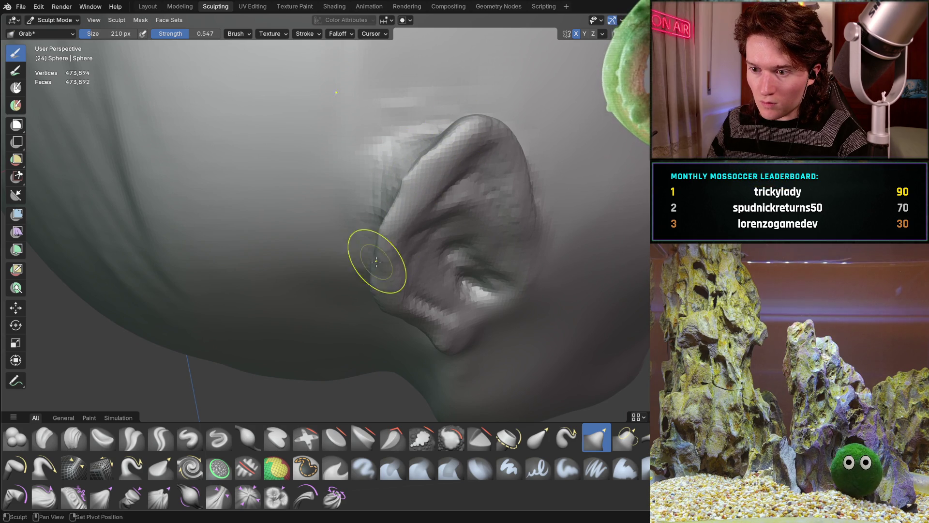
{"action": "middle_click_drag", "start_coordinate": [376, 252], "coordinate": [374, 222]}
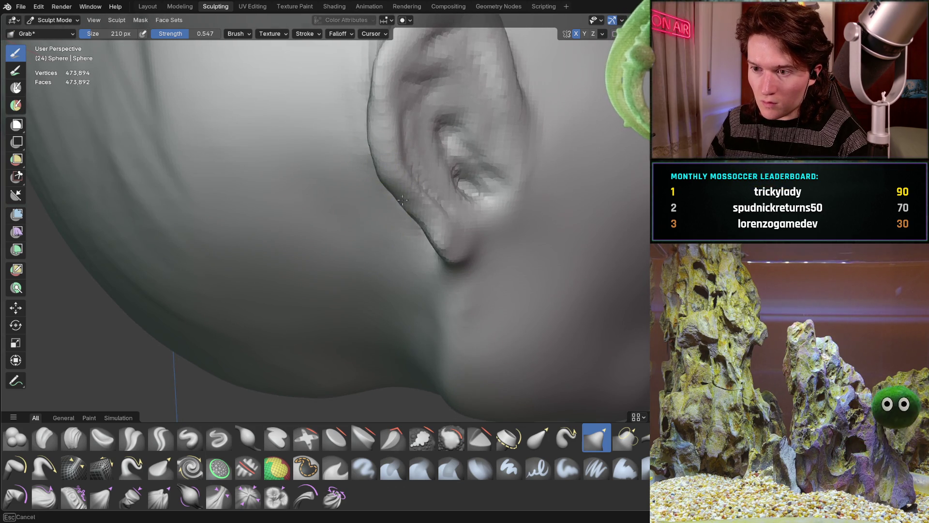
{"action": "middle_click_drag", "start_coordinate": [433, 234], "coordinate": [460, 235]}
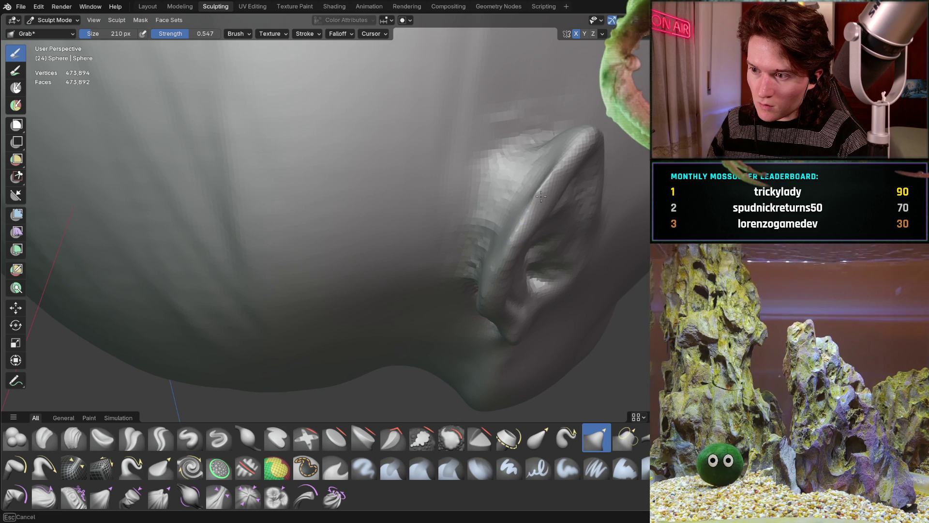
{"action": "middle_click_drag", "start_coordinate": [579, 137], "coordinate": [416, 254]}
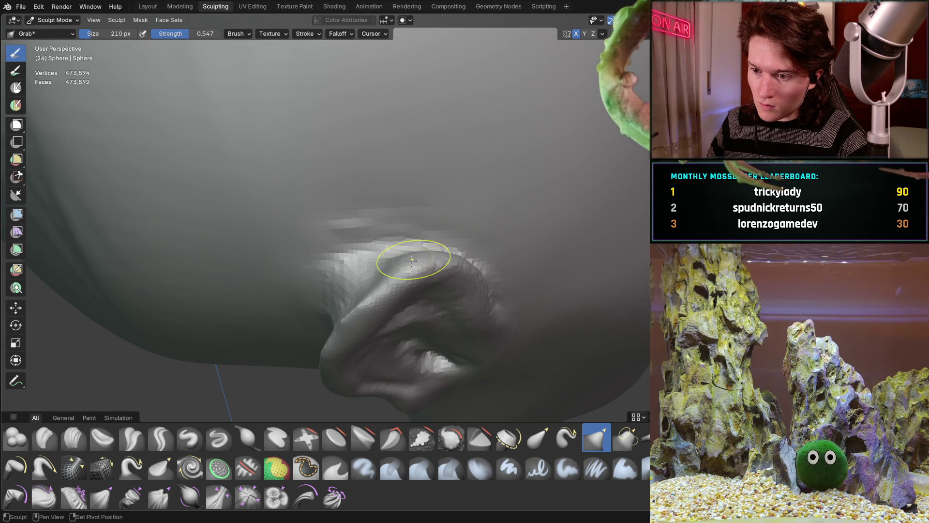
{"action": "middle_click_drag", "start_coordinate": [340, 330], "coordinate": [446, 184]}
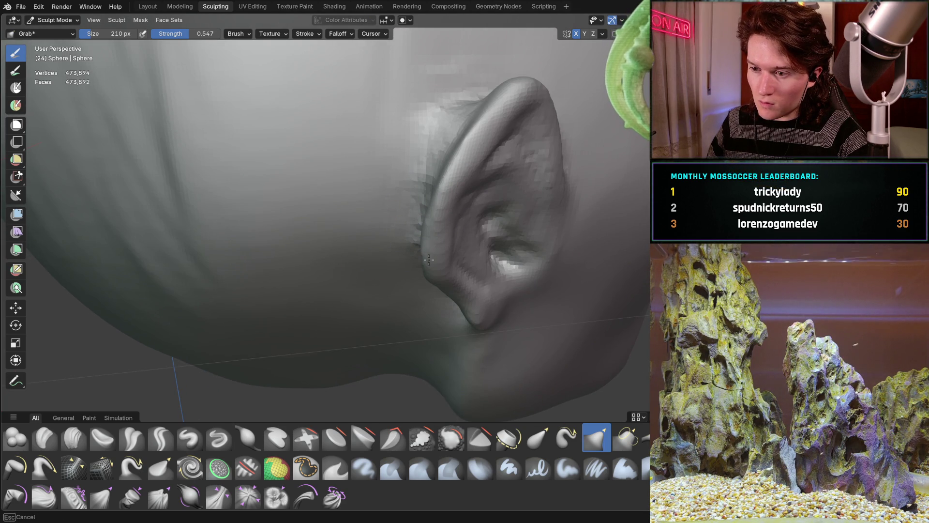
{"action": "middle_click_drag", "start_coordinate": [431, 245], "coordinate": [525, 201]}
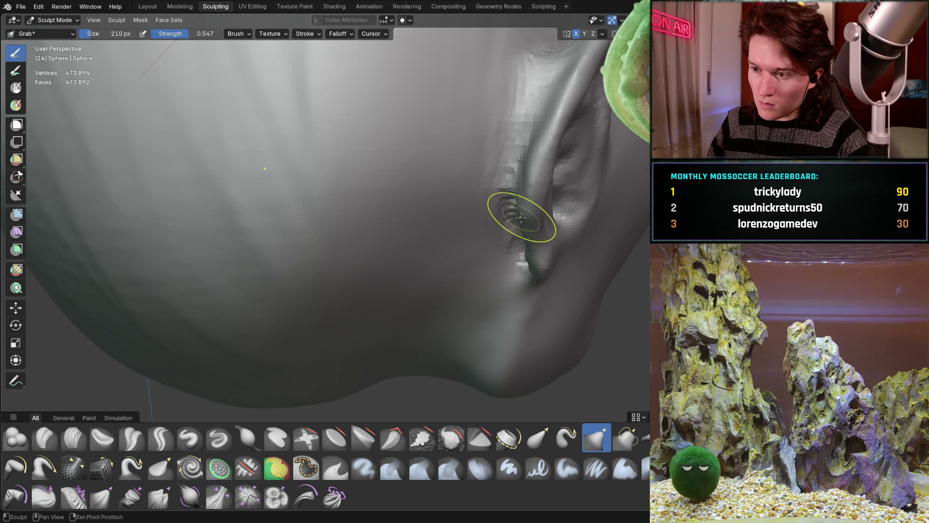
Reshape the earlobe and lower rim so they blend into the cheek and jaw.
{"action": "scroll", "coordinate": [522, 229], "scroll_direction": "down", "scroll_amount": 6}
{"action": "middle_click_drag", "start_coordinate": [322, 243], "coordinate": [323, 209]}
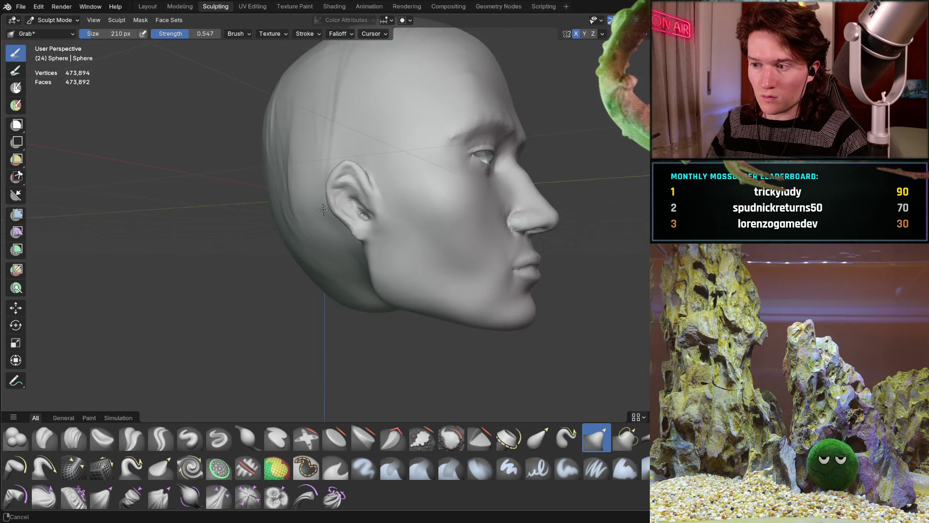
{"action": "scroll", "coordinate": [323, 209], "scroll_direction": "up", "scroll_amount": 8}
{"action": "mouse_move", "coordinate": [364, 167]}
{"action": "middle_mouse_down"}
{"action": "mouse_move", "coordinate": [378, 174]}
{"action": "mouse_move", "coordinate": [422, 256]}
{"action": "mouse_move", "coordinate": [409, 272]}
{"action": "mouse_move", "coordinate": [419, 334]}
{"action": "mouse_move", "coordinate": [382, 322]}
{"action": "mouse_move", "coordinate": [387, 214]}
{"action": "middle_mouse_up"}
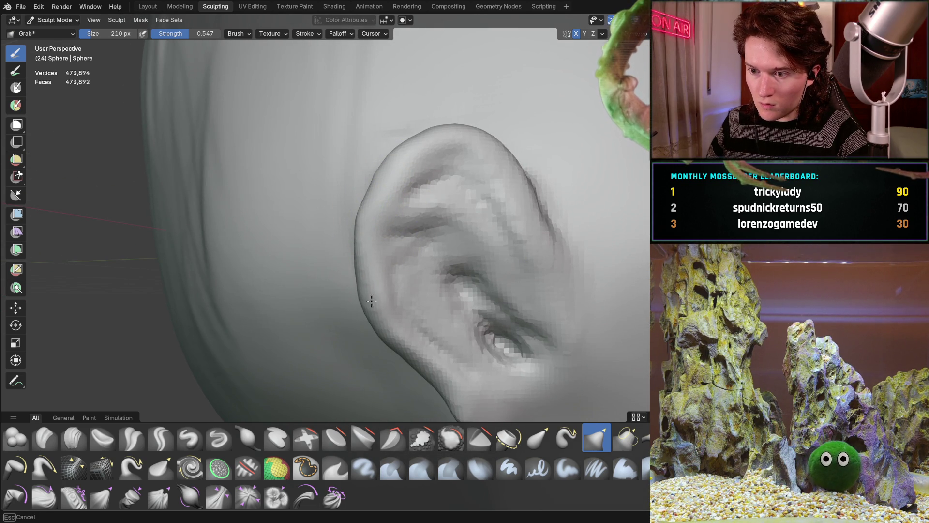
{"action": "middle_click_drag", "start_coordinate": [367, 281], "coordinate": [467, 286], "text": "shift"}
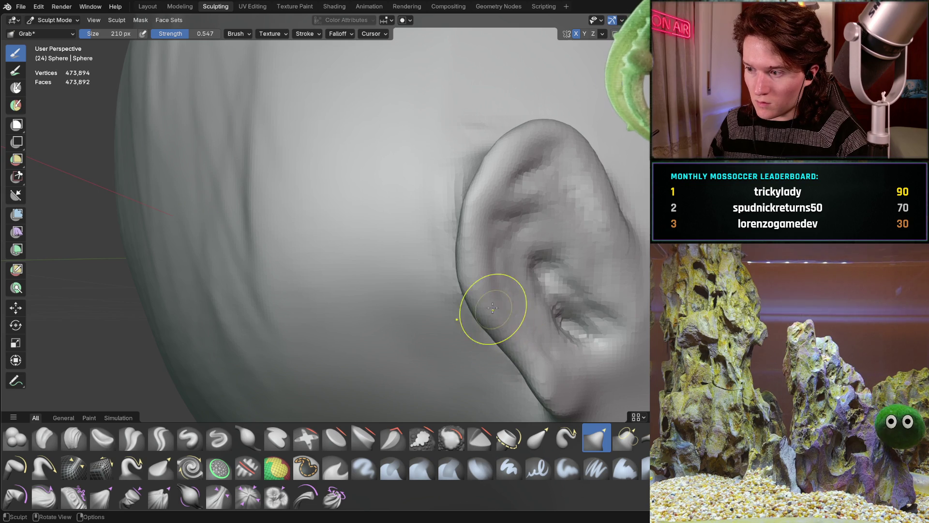
{"action": "middle_click_drag", "start_coordinate": [475, 298], "coordinate": [450, 290], "text": "shift"}
{"action": "scroll", "coordinate": [390, 248], "scroll_direction": "up", "scroll_amount": 2}
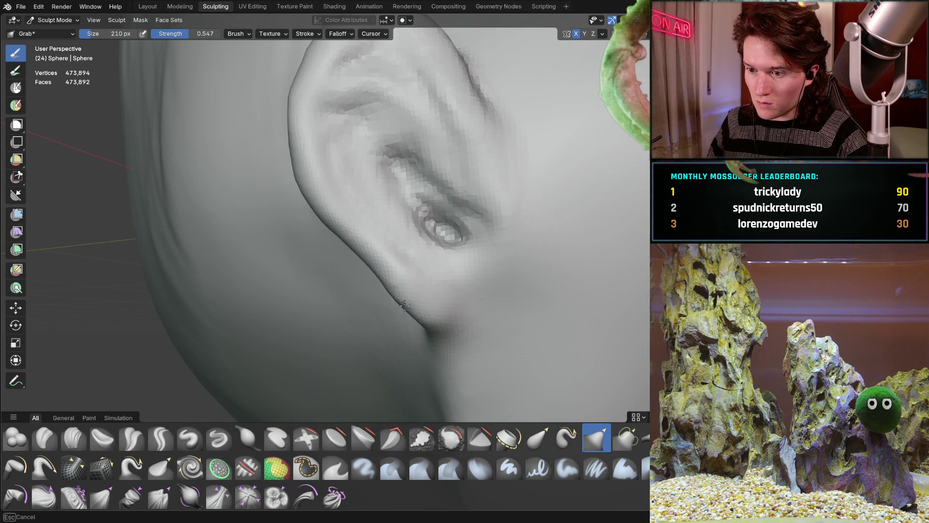
{"action": "scroll", "coordinate": [412, 265], "scroll_direction": "down", "scroll_amount": 8}
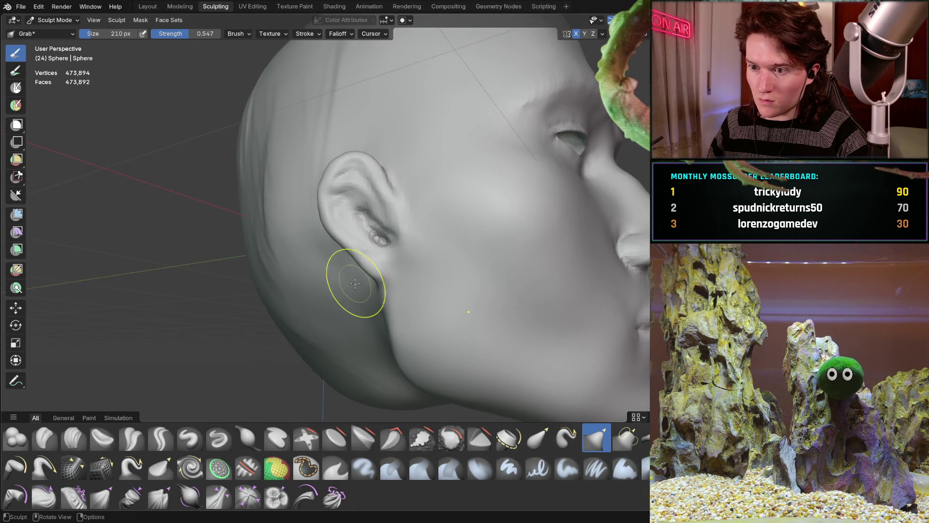
Grab-reshape the earlobe edge and the surface around the earlobe.
{"action": "mouse_move", "coordinate": [431, 266]}
{"action": "middle_mouse_down", "text": "ctrl"}
{"action": "mouse_move", "coordinate": [442, 238]}
{"action": "mouse_move", "coordinate": [438, 254]}
{"action": "mouse_move", "coordinate": [422, 249]}
{"action": "mouse_move", "coordinate": [408, 213]}
{"action": "mouse_move", "coordinate": [401, 245]}
{"action": "middle_mouse_up", "text": "ctrl"}
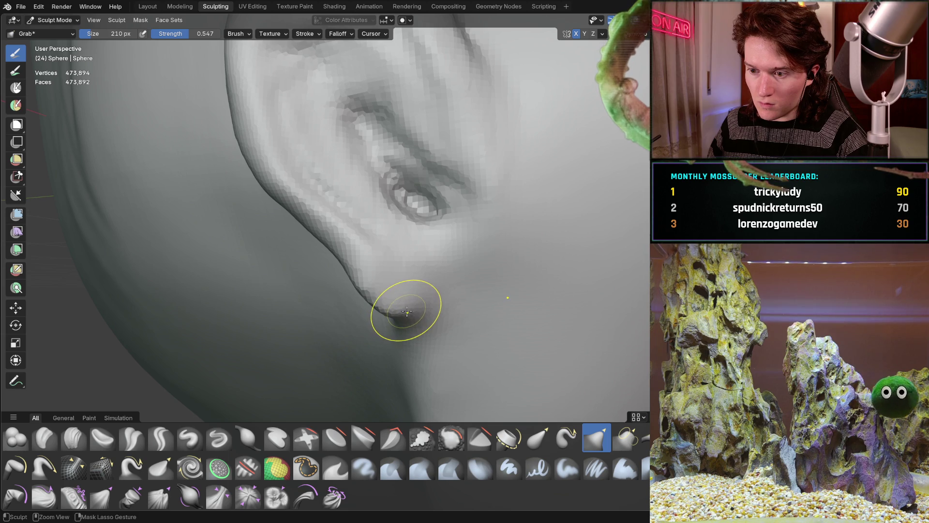
{"action": "left_click_drag", "start_coordinate": [393, 304], "coordinate": [377, 297]}
{"action": "middle_click_drag", "start_coordinate": [374, 291], "coordinate": [349, 318]}
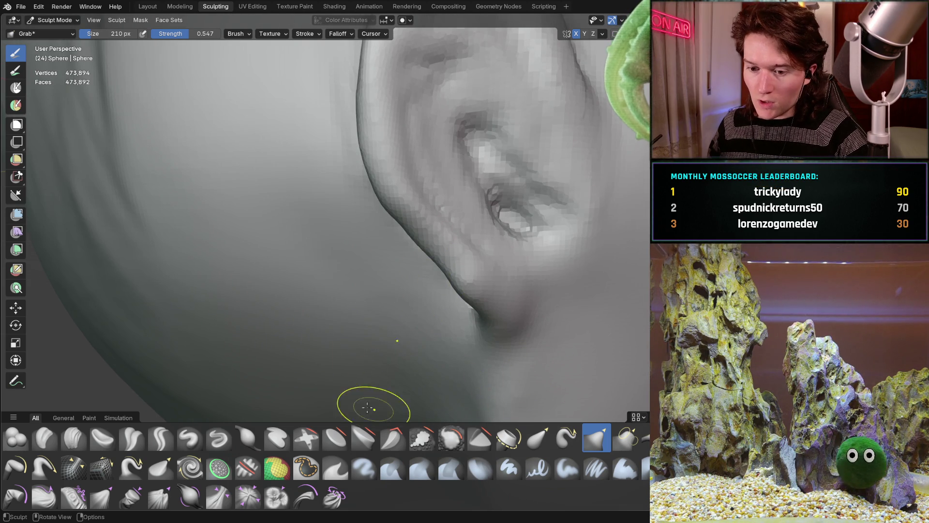
{"action": "middle_click_drag", "start_coordinate": [451, 249], "coordinate": [321, 276]}
{"action": "left_click_drag", "start_coordinate": [321, 276], "coordinate": [313, 281]}
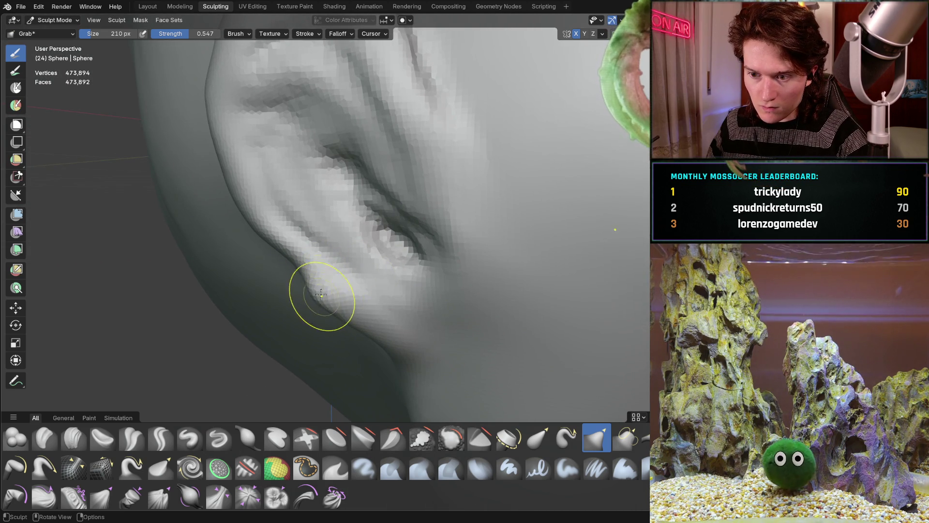
{"action": "left_click_drag", "start_coordinate": [287, 267], "coordinate": [277, 255]}
{"action": "mouse_move", "coordinate": [266, 238]}
{"action": "middle_mouse_down"}
{"action": "mouse_move", "coordinate": [337, 239]}
{"action": "mouse_move", "coordinate": [390, 199]}
{"action": "mouse_move", "coordinate": [400, 218]}
{"action": "mouse_move", "coordinate": [483, 214]}
{"action": "middle_mouse_up"}
{"action": "left_click_drag", "start_coordinate": [483, 214], "coordinate": [480, 225]}
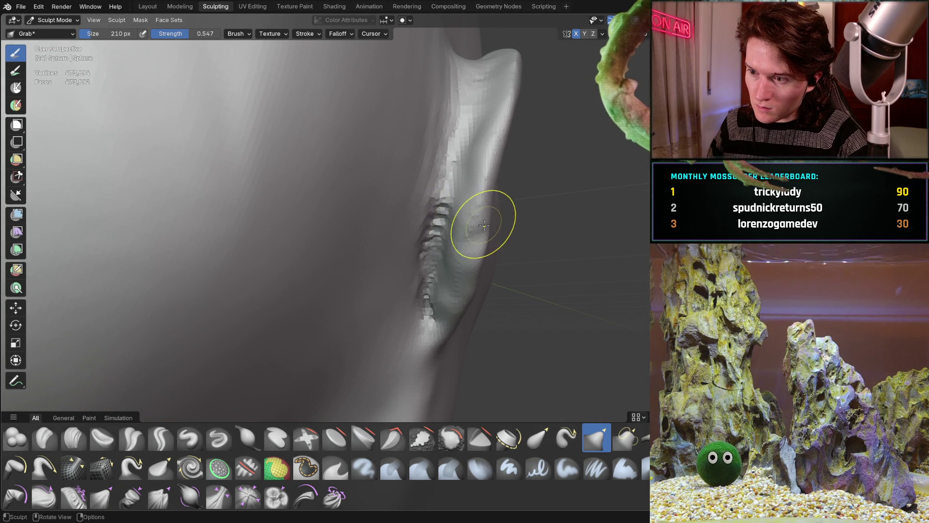
Pull the earlobe down and outward and reshape the ear's outer rim.
{"action": "mouse_move", "coordinate": [486, 207]}
{"action": "middle_mouse_down"}
{"action": "mouse_move", "coordinate": [315, 237]}
{"action": "mouse_move", "coordinate": [228, 265]}
{"action": "middle_mouse_up"}
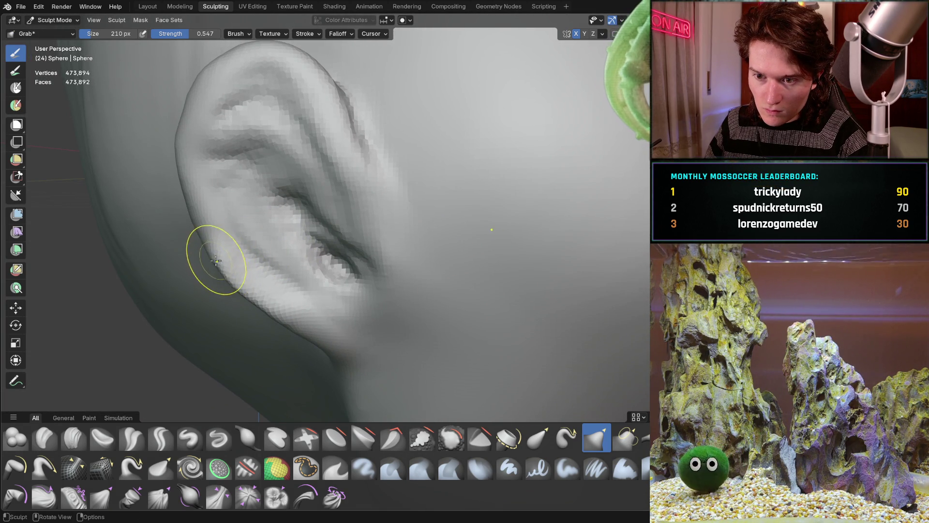
{"action": "middle_click_drag", "start_coordinate": [200, 217], "coordinate": [262, 202]}
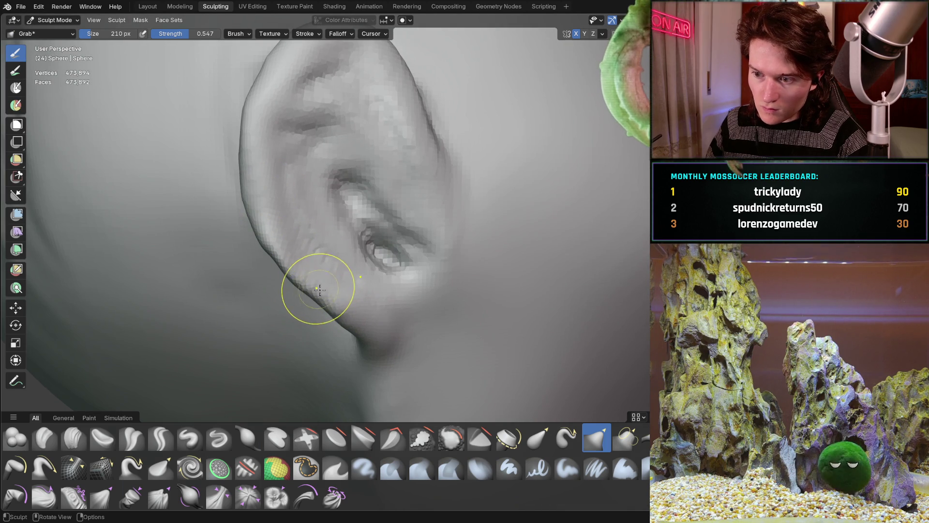
{"action": "mouse_move", "coordinate": [357, 326]}
{"action": "middle_mouse_down"}
{"action": "mouse_move", "coordinate": [415, 273]}
{"action": "mouse_move", "coordinate": [405, 238]}
{"action": "mouse_move", "coordinate": [322, 276]}
{"action": "middle_mouse_up"}
{"action": "left_click_drag", "start_coordinate": [326, 326], "coordinate": [347, 332]}
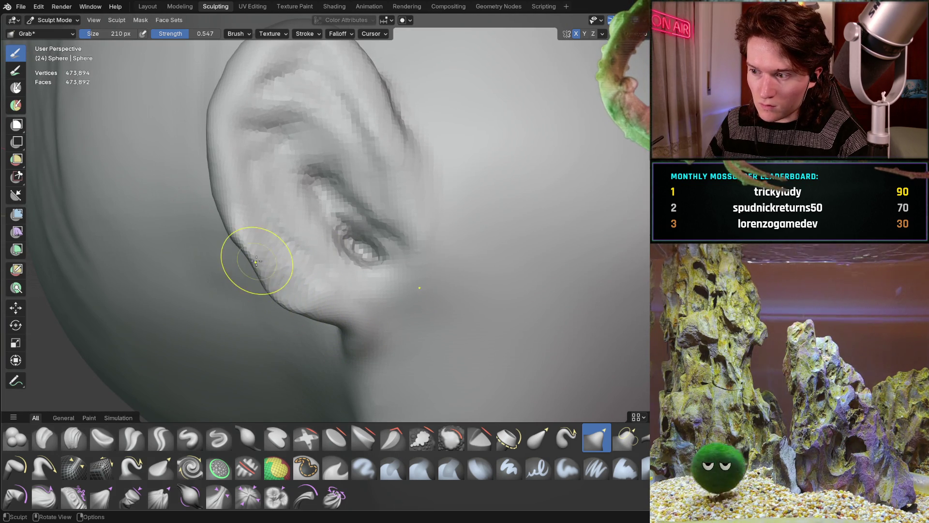
{"action": "left_click_drag", "start_coordinate": [226, 232], "coordinate": [231, 238]}
{"action": "middle_click_drag", "start_coordinate": [229, 224], "coordinate": [242, 206]}
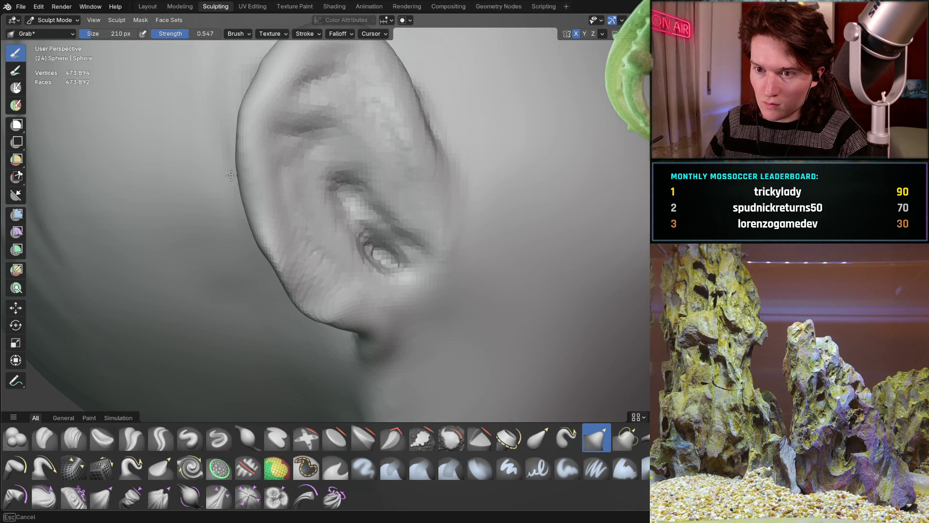
{"action": "middle_click_drag", "start_coordinate": [237, 173], "coordinate": [243, 180]}
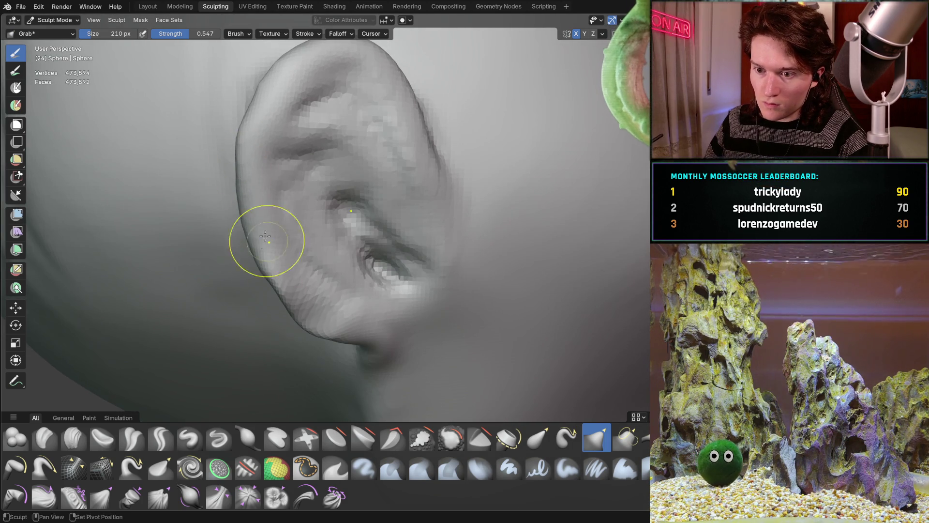
{"action": "left_click_drag", "start_coordinate": [265, 260], "coordinate": [272, 233]}
{"action": "middle_click_drag", "start_coordinate": [273, 233], "coordinate": [332, 197]}
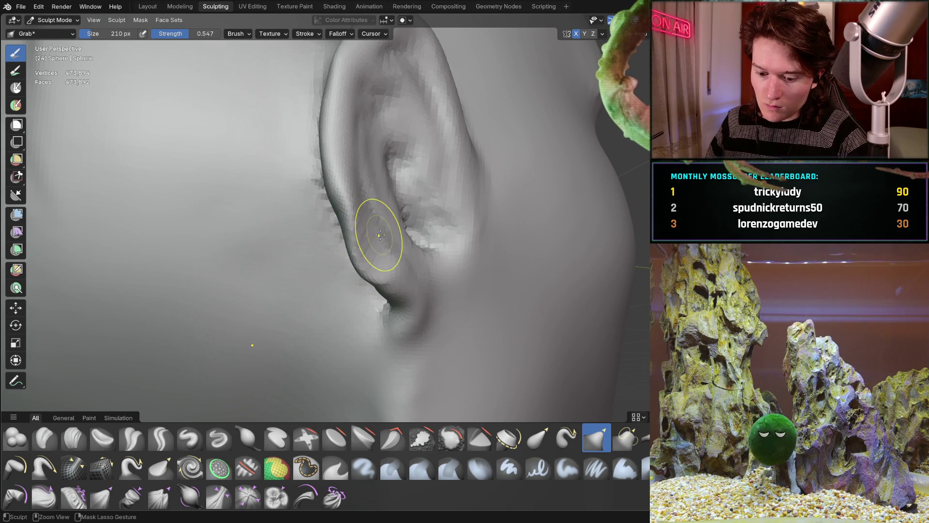
{"action": "scroll", "coordinate": [364, 256], "scroll_direction": "up", "scroll_amount": 5}
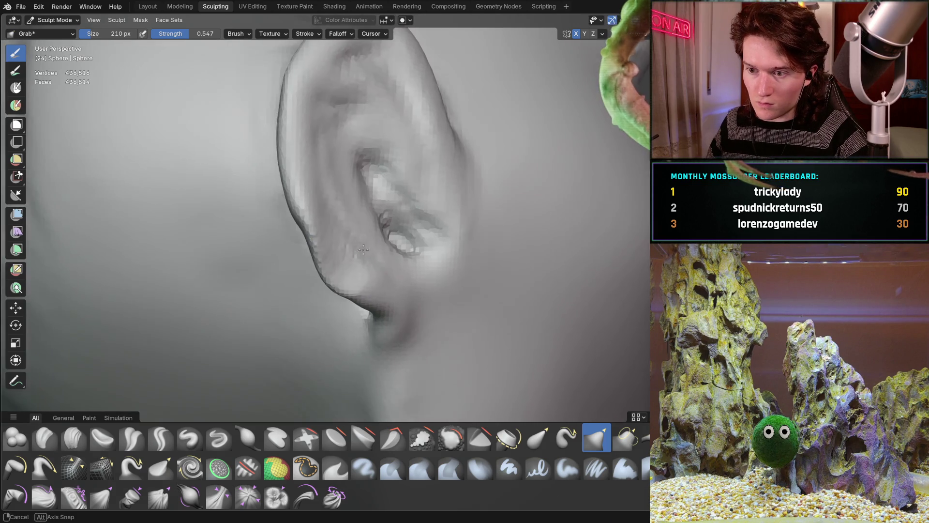
{"action": "mouse_move", "coordinate": [342, 216]}
{"action": "middle_mouse_down"}
{"action": "mouse_move", "coordinate": [318, 234]}
{"action": "mouse_move", "coordinate": [247, 351]}
{"action": "middle_mouse_up"}
Switch to Inflate with the I key and puff out the earlobe and ear ridge.
{"action": "key", "text": "i"}
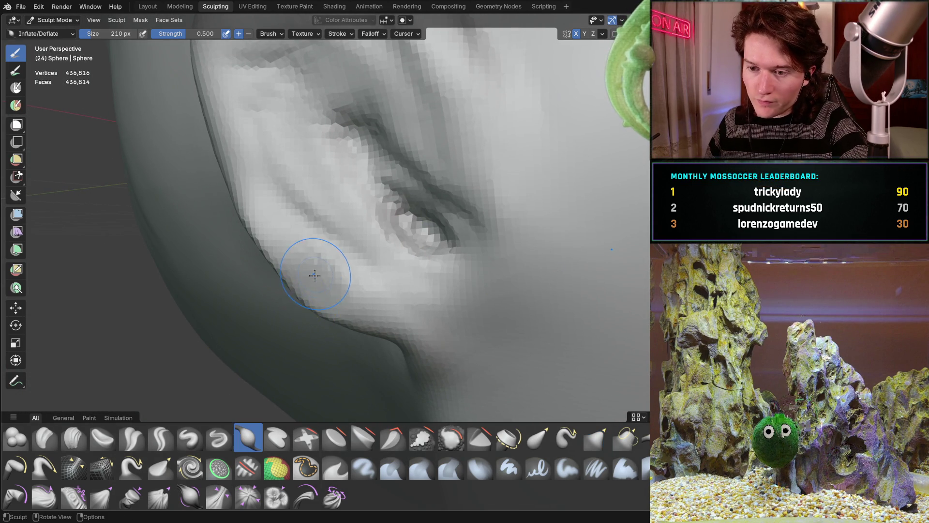
{"action": "mouse_move", "coordinate": [295, 265]}
{"action": "left_mouse_down"}
{"action": "mouse_move", "coordinate": [315, 266]}
{"action": "mouse_move", "coordinate": [332, 291]}
{"action": "mouse_move", "coordinate": [275, 247]}
{"action": "mouse_move", "coordinate": [338, 291]}
{"action": "left_mouse_up"}
{"action": "mouse_move", "coordinate": [309, 262]}
{"action": "middle_mouse_down"}
{"action": "mouse_move", "coordinate": [471, 251]}
{"action": "mouse_move", "coordinate": [348, 265]}
{"action": "middle_mouse_up"}
{"action": "mouse_move", "coordinate": [348, 266]}
{"action": "left_mouse_down"}
{"action": "mouse_move", "coordinate": [327, 252]}
{"action": "mouse_move", "coordinate": [347, 270]}
{"action": "left_mouse_up"}
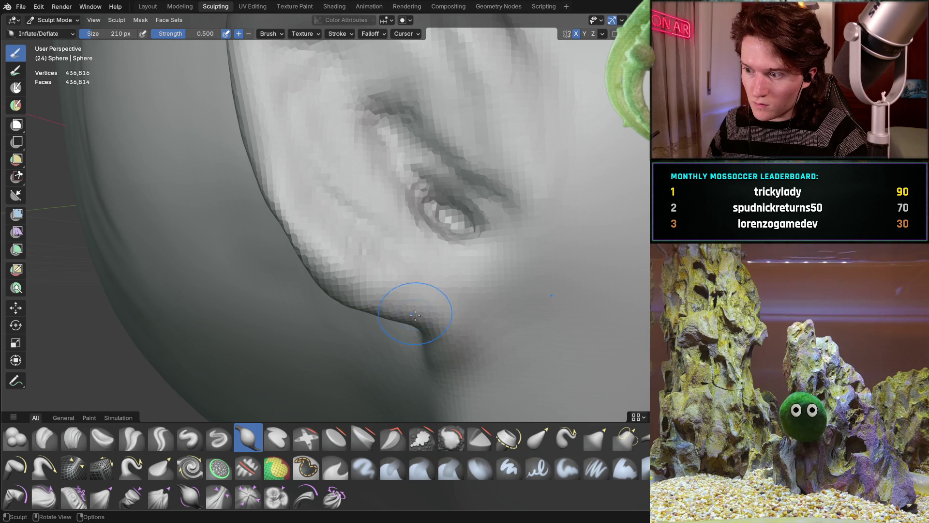
{"action": "left_click_drag", "start_coordinate": [415, 320], "coordinate": [366, 302]}
Inflate the skin below the earlobe where it meets the jaw.
{"action": "mouse_move", "coordinate": [373, 310]}
{"action": "middle_mouse_down"}
{"action": "mouse_move", "coordinate": [423, 150]}
{"action": "mouse_move", "coordinate": [347, 165]}
{"action": "mouse_move", "coordinate": [332, 218]}
{"action": "mouse_move", "coordinate": [411, 215]}
{"action": "mouse_move", "coordinate": [471, 184]}
{"action": "middle_mouse_up"}
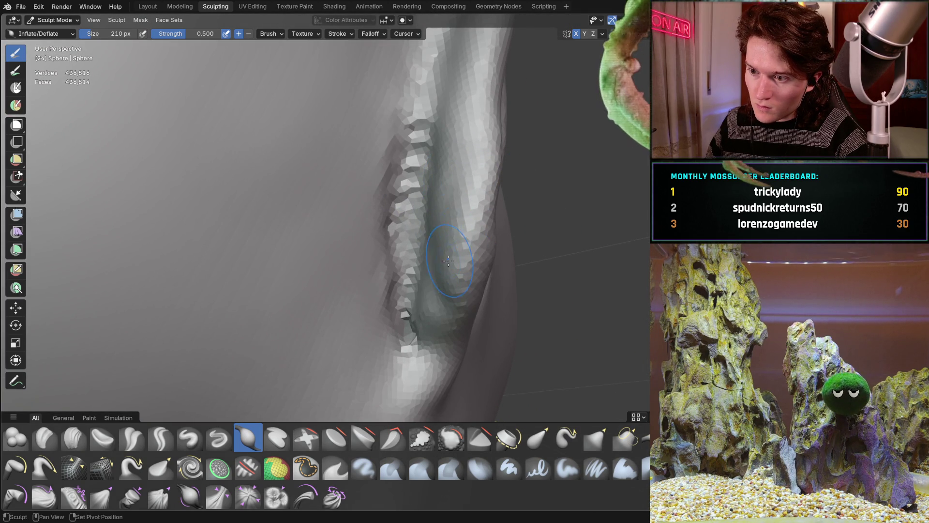
{"action": "middle_click_drag", "start_coordinate": [451, 218], "coordinate": [422, 140]}
{"action": "mouse_move", "coordinate": [453, 252]}
{"action": "middle_mouse_down"}
{"action": "mouse_move", "coordinate": [342, 213]}
{"action": "mouse_move", "coordinate": [341, 225]}
{"action": "mouse_move", "coordinate": [370, 208]}
{"action": "mouse_move", "coordinate": [343, 226]}
{"action": "middle_mouse_up"}
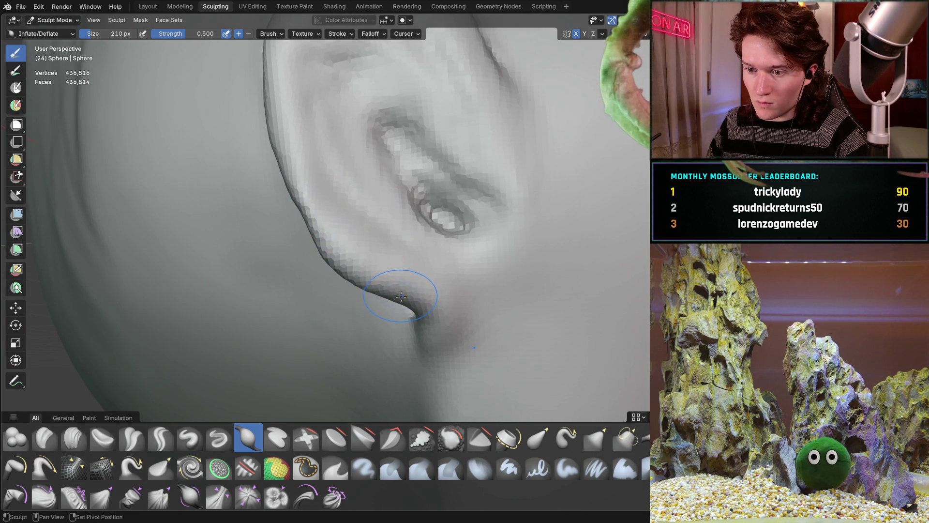
{"action": "mouse_move", "coordinate": [399, 271]}
{"action": "middle_mouse_down"}
{"action": "mouse_move", "coordinate": [473, 253]}
{"action": "mouse_move", "coordinate": [394, 232]}
{"action": "mouse_move", "coordinate": [373, 265]}
{"action": "mouse_move", "coordinate": [368, 238]}
{"action": "mouse_move", "coordinate": [266, 305]}
{"action": "mouse_move", "coordinate": [255, 245]}
{"action": "mouse_move", "coordinate": [264, 227]}
{"action": "middle_mouse_up"}
{"action": "mouse_move", "coordinate": [332, 258]}
{"action": "middle_mouse_down", "text": "ctrl"}
{"action": "mouse_move", "coordinate": [357, 218]}
{"action": "mouse_move", "coordinate": [334, 239]}
{"action": "mouse_move", "coordinate": [265, 197]}
{"action": "mouse_move", "coordinate": [321, 239]}
{"action": "mouse_move", "coordinate": [299, 250]}
{"action": "mouse_move", "coordinate": [312, 241]}
{"action": "middle_mouse_up", "text": "ctrl"}
{"action": "scroll", "coordinate": [345, 247], "scroll_direction": "up", "scroll_amount": 2}
{"action": "scroll", "coordinate": [323, 235], "scroll_direction": "up", "scroll_amount": 2}
{"action": "left_click_drag", "start_coordinate": [312, 241], "coordinate": [301, 251]}
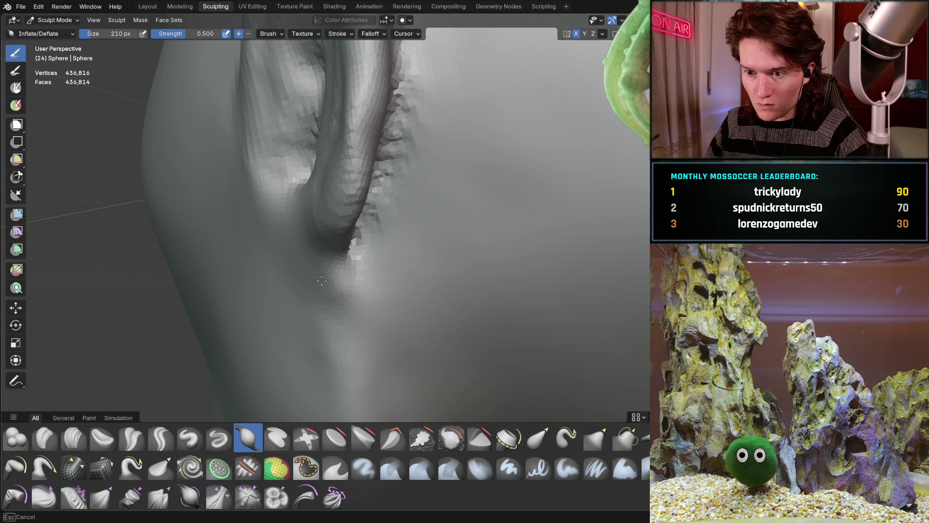
{"action": "mouse_move", "coordinate": [325, 284]}
{"action": "middle_mouse_down"}
{"action": "mouse_move", "coordinate": [359, 251]}
{"action": "mouse_move", "coordinate": [332, 243]}
{"action": "mouse_move", "coordinate": [320, 257]}
{"action": "middle_mouse_up"}
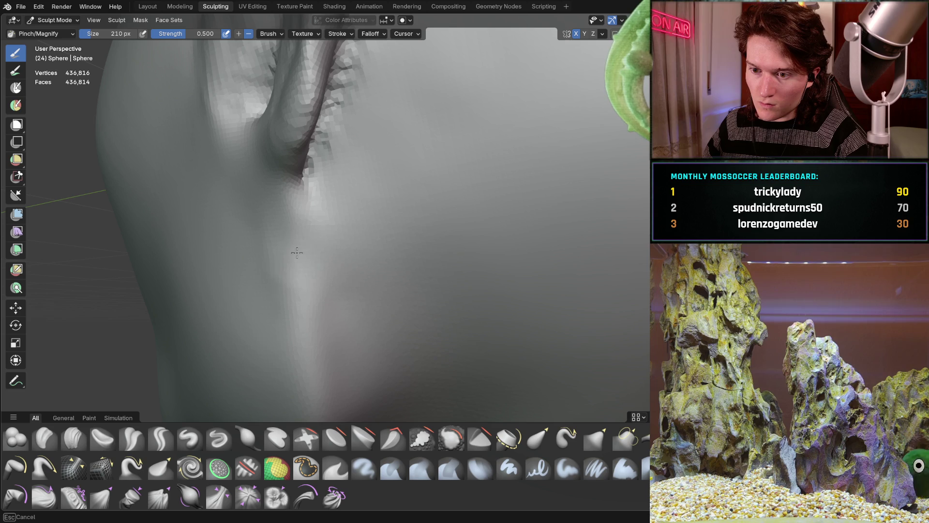
{"action": "mouse_move", "coordinate": [291, 206]}
{"action": "middle_mouse_down"}
{"action": "mouse_move", "coordinate": [342, 243]}
{"action": "mouse_move", "coordinate": [387, 249]}
{"action": "mouse_move", "coordinate": [343, 257]}
{"action": "mouse_move", "coordinate": [332, 249]}
{"action": "middle_mouse_up"}
Add clay-strip strokes on the jaw and neck below the ear.
{"action": "middle_click_drag", "start_coordinate": [325, 192], "coordinate": [304, 345]}
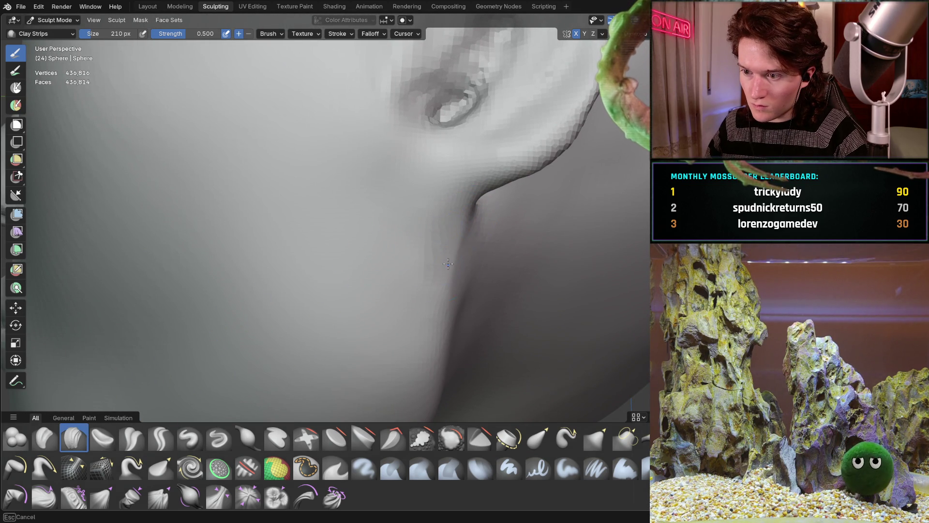
{"action": "middle_click_drag", "start_coordinate": [430, 274], "coordinate": [384, 242]}
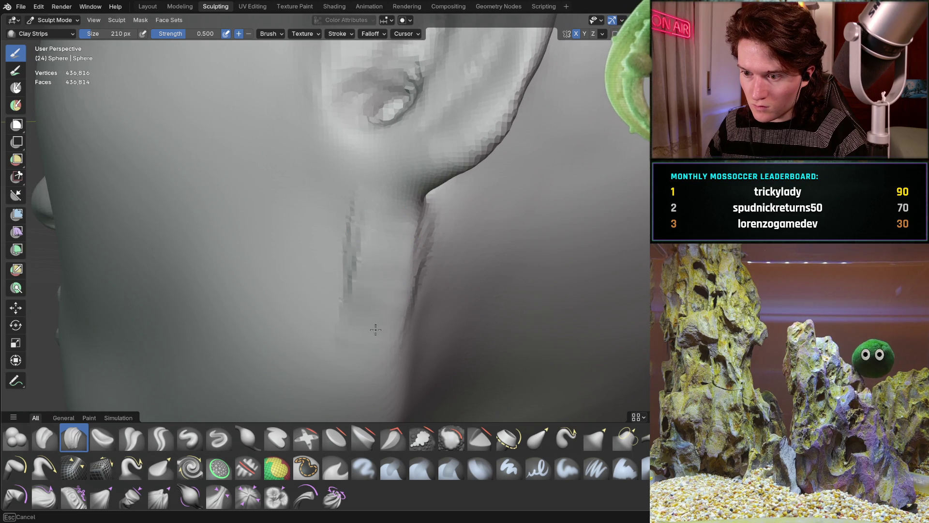
{"action": "mouse_move", "coordinate": [348, 274]}
{"action": "middle_mouse_down"}
{"action": "mouse_move", "coordinate": [311, 260]}
{"action": "mouse_move", "coordinate": [259, 290]}
{"action": "mouse_move", "coordinate": [296, 319]}
{"action": "mouse_move", "coordinate": [293, 279]}
{"action": "middle_mouse_up"}
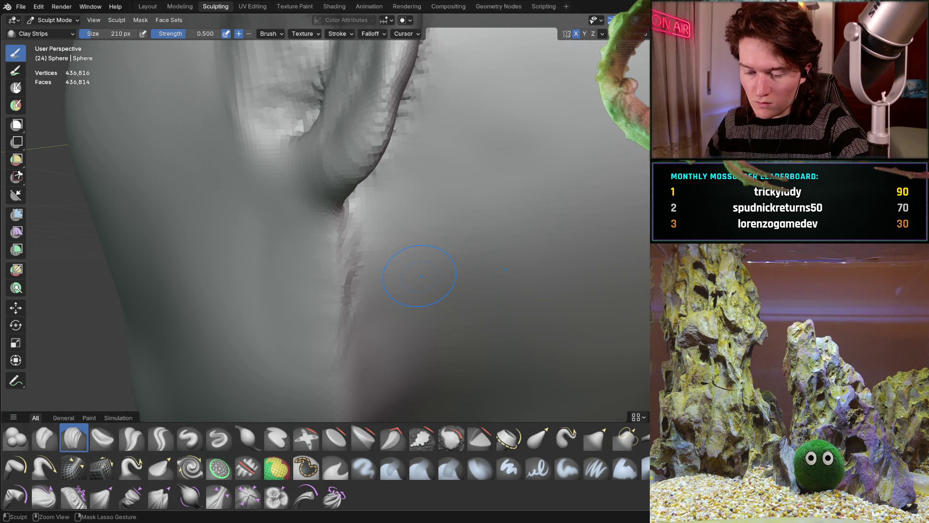
{"action": "mouse_move", "coordinate": [421, 276]}
{"action": "middle_mouse_down"}
{"action": "mouse_move", "coordinate": [377, 264]}
{"action": "mouse_move", "coordinate": [379, 249]}
{"action": "mouse_move", "coordinate": [332, 222]}
{"action": "mouse_move", "coordinate": [397, 281]}
{"action": "middle_mouse_up"}
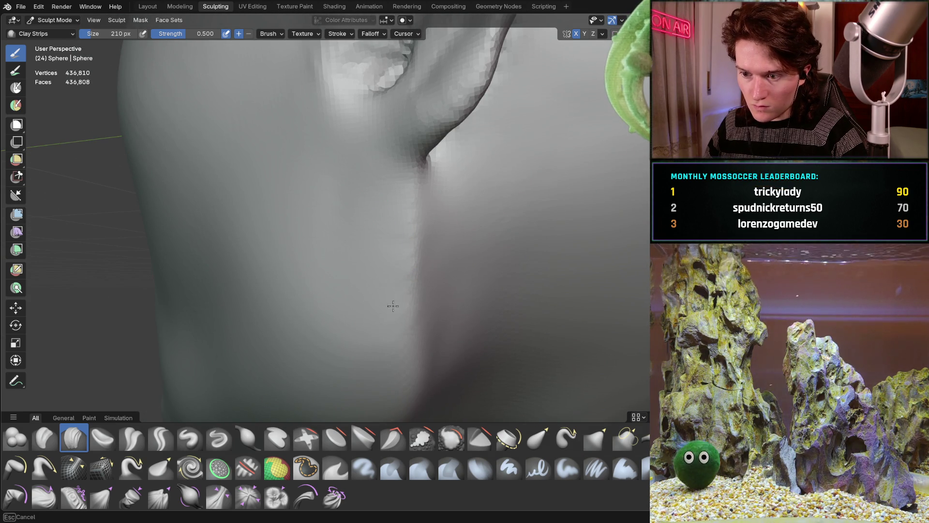
{"action": "mouse_move", "coordinate": [352, 197]}
{"action": "middle_mouse_down"}
{"action": "mouse_move", "coordinate": [418, 266]}
{"action": "mouse_move", "coordinate": [418, 241]}
{"action": "mouse_move", "coordinate": [384, 243]}
{"action": "middle_mouse_up"}
{"action": "scroll", "coordinate": [418, 240], "scroll_direction": "up", "scroll_amount": 3}
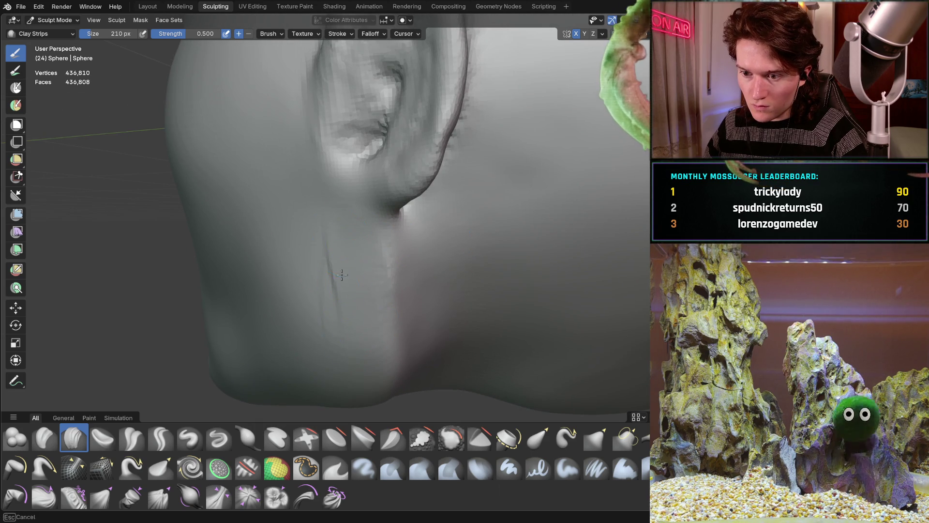
{"action": "middle_click_drag", "start_coordinate": [348, 310], "coordinate": [342, 272]}
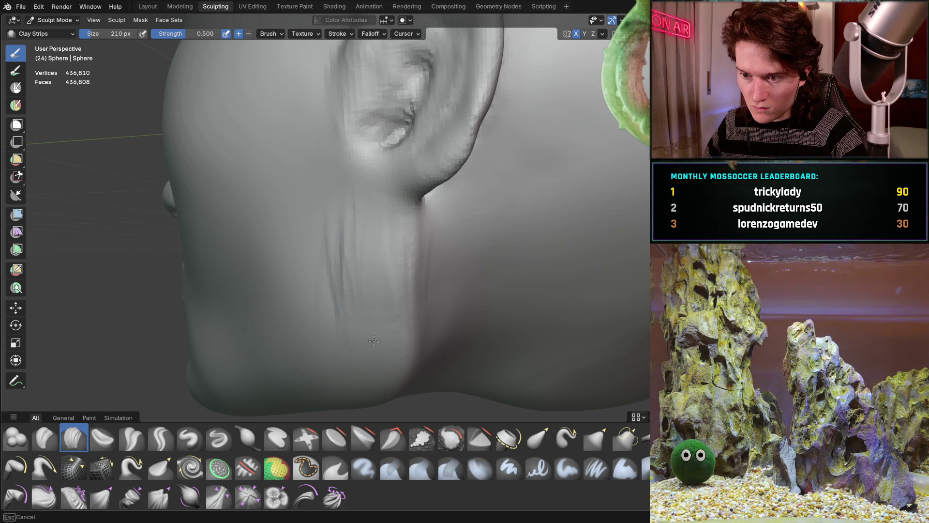
Check the jaw and ear from the side, then rotate the head to face front.
{"action": "mouse_move", "coordinate": [376, 204]}
{"action": "middle_mouse_down"}
{"action": "mouse_move", "coordinate": [318, 316]}
{"action": "mouse_move", "coordinate": [311, 299]}
{"action": "middle_mouse_up"}
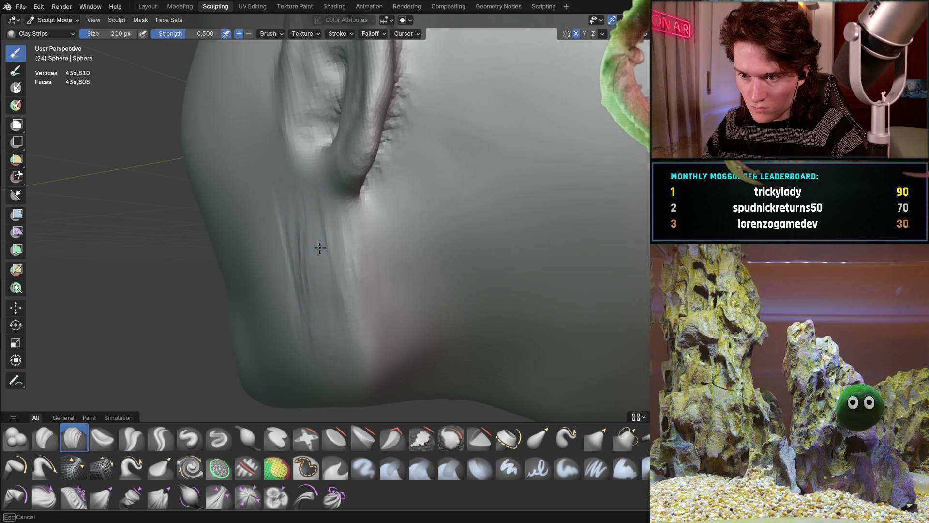
{"action": "middle_click_drag", "start_coordinate": [303, 234], "coordinate": [356, 236]}
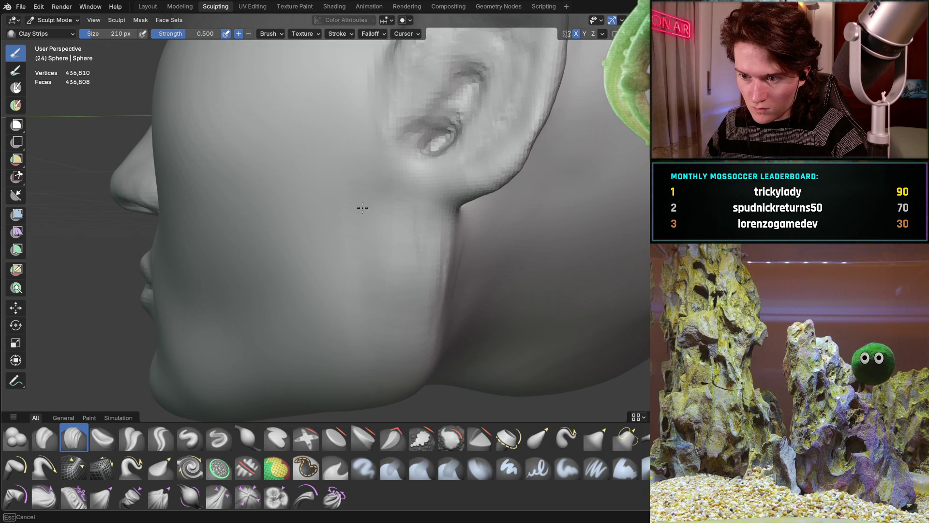
{"action": "mouse_move", "coordinate": [394, 253]}
{"action": "middle_mouse_down"}
{"action": "mouse_move", "coordinate": [382, 270]}
{"action": "mouse_move", "coordinate": [298, 274]}
{"action": "mouse_move", "coordinate": [280, 390]}
{"action": "mouse_move", "coordinate": [372, 279]}
{"action": "mouse_move", "coordinate": [359, 329]}
{"action": "mouse_move", "coordinate": [305, 305]}
{"action": "middle_mouse_up"}
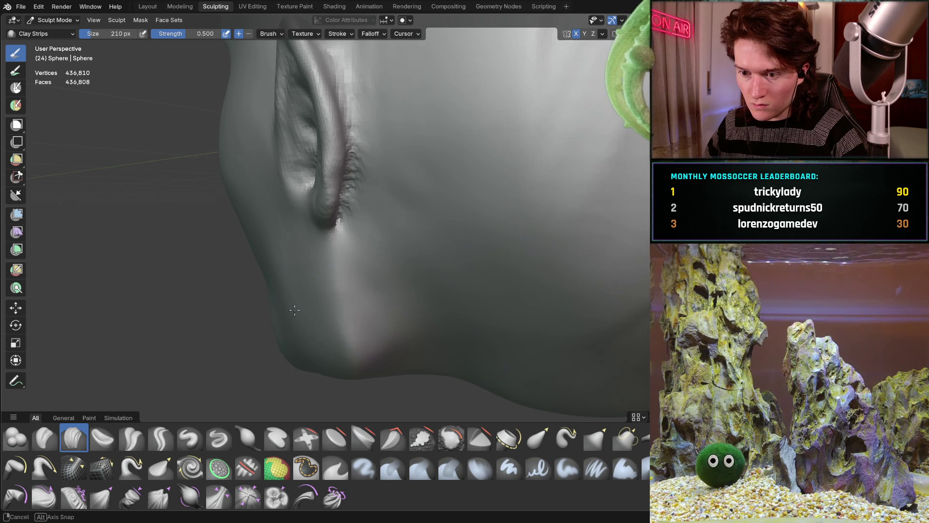
{"action": "middle_click_drag", "start_coordinate": [306, 343], "coordinate": [321, 278]}
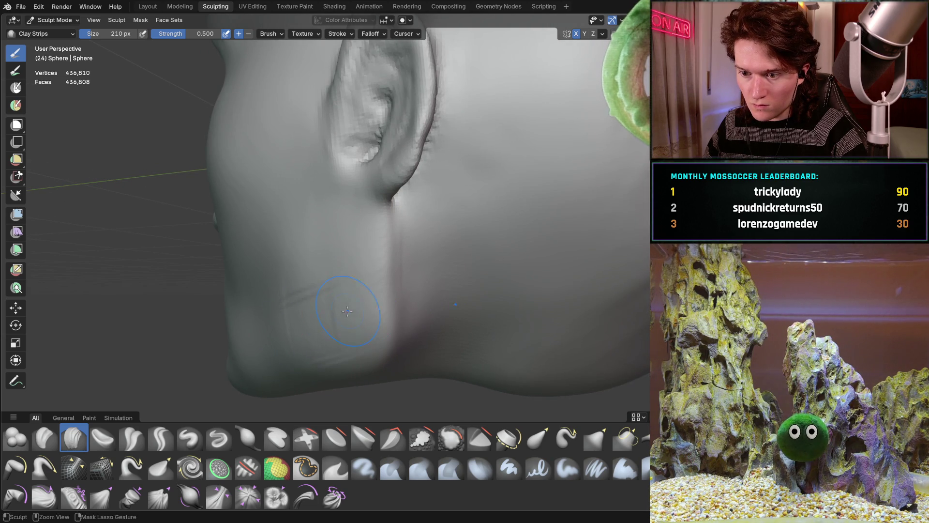
{"action": "mouse_move", "coordinate": [334, 280]}
{"action": "middle_mouse_down"}
{"action": "mouse_move", "coordinate": [268, 297]}
{"action": "mouse_move", "coordinate": [372, 254]}
{"action": "middle_mouse_up"}
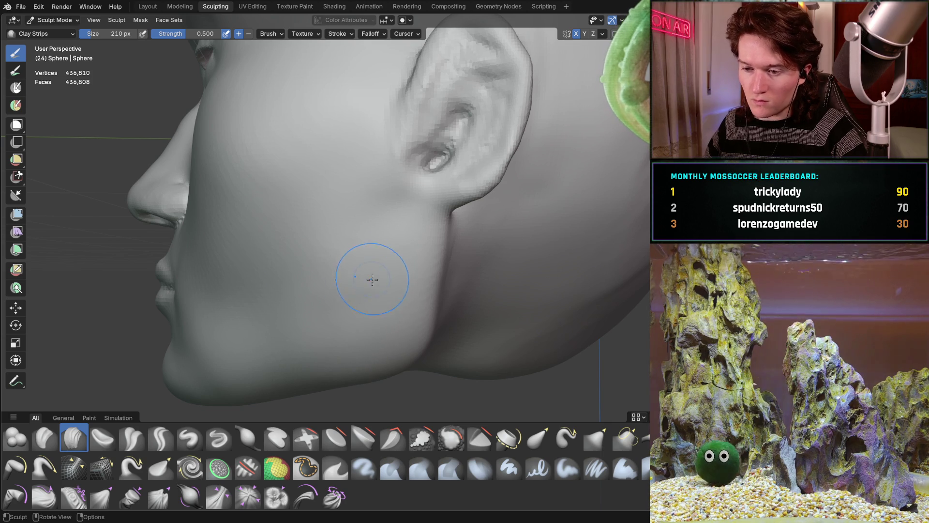
{"action": "scroll", "coordinate": [372, 276], "scroll_direction": "down", "scroll_amount": 5}
{"action": "mouse_move", "coordinate": [317, 356]}
{"action": "middle_mouse_down"}
{"action": "mouse_move", "coordinate": [422, 308]}
{"action": "mouse_move", "coordinate": [421, 290]}
{"action": "mouse_move", "coordinate": [442, 297]}
{"action": "middle_mouse_up"}
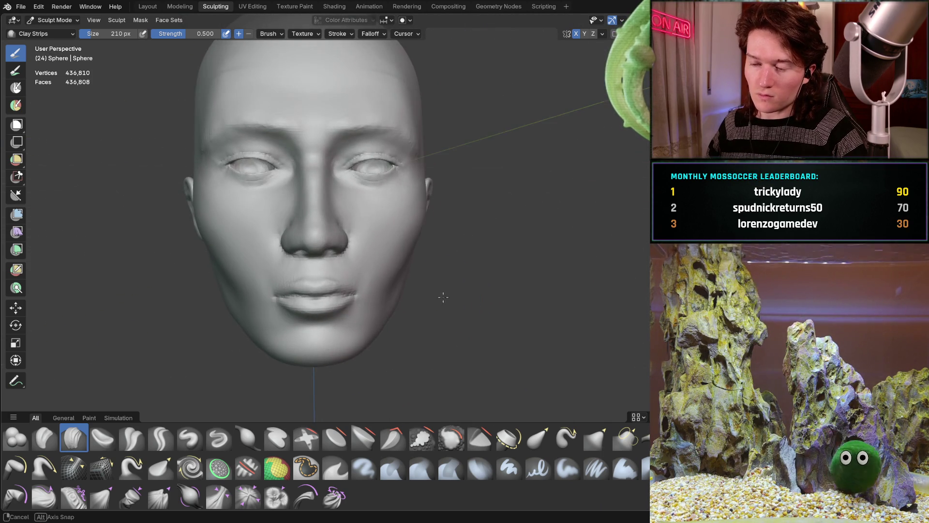
Build up the jaw and cheek in front of the ear with a Clay Strips stroke.
{"action": "mouse_move", "coordinate": [377, 283]}
{"action": "middle_mouse_down"}
{"action": "mouse_move", "coordinate": [358, 273]}
{"action": "mouse_move", "coordinate": [385, 263]}
{"action": "mouse_move", "coordinate": [429, 270]}
{"action": "mouse_move", "coordinate": [436, 257]}
{"action": "middle_mouse_up"}
{"action": "scroll", "coordinate": [359, 255], "scroll_direction": "up", "scroll_amount": 6}
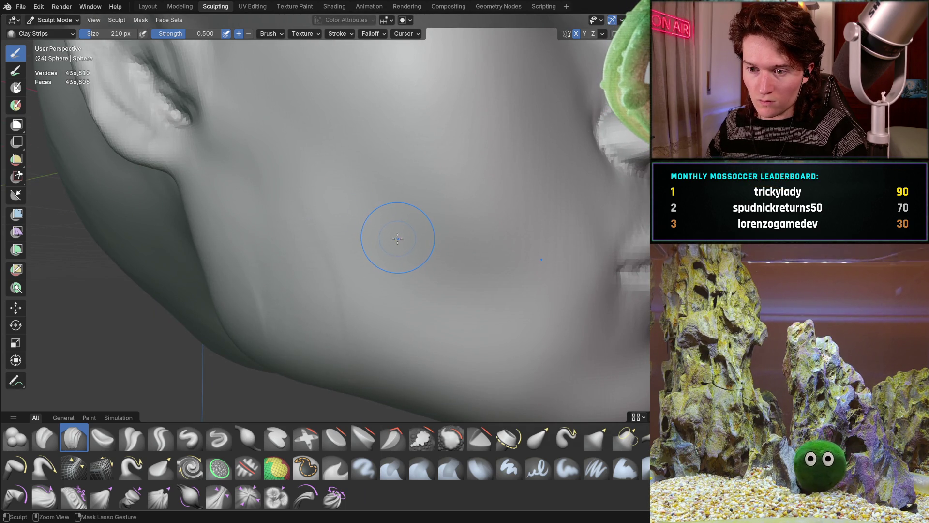
{"action": "scroll", "coordinate": [397, 232], "scroll_direction": "down", "scroll_amount": 8}
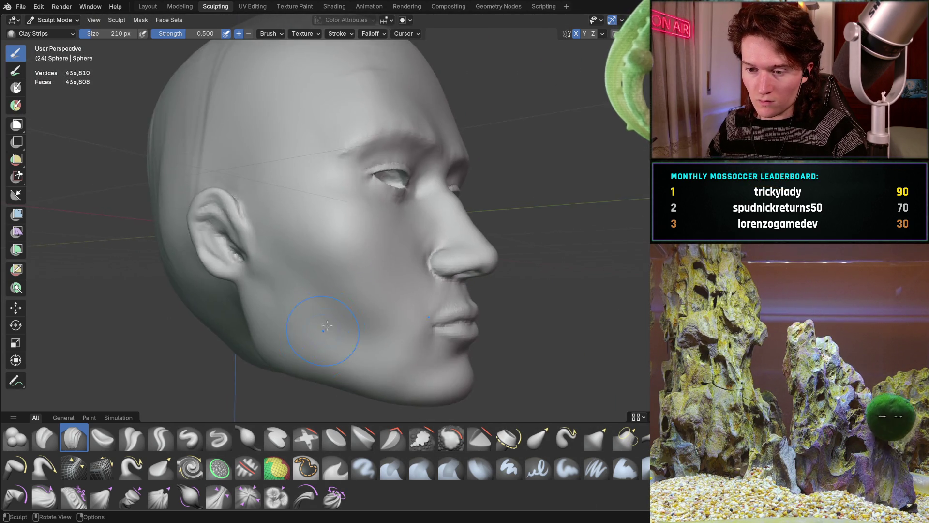
{"action": "mouse_move", "coordinate": [395, 232]}
{"action": "middle_mouse_down"}
{"action": "mouse_move", "coordinate": [279, 334]}
{"action": "mouse_move", "coordinate": [295, 277]}
{"action": "mouse_move", "coordinate": [150, 274]}
{"action": "mouse_move", "coordinate": [384, 271]}
{"action": "mouse_move", "coordinate": [325, 300]}
{"action": "mouse_move", "coordinate": [255, 251]}
{"action": "middle_mouse_up"}
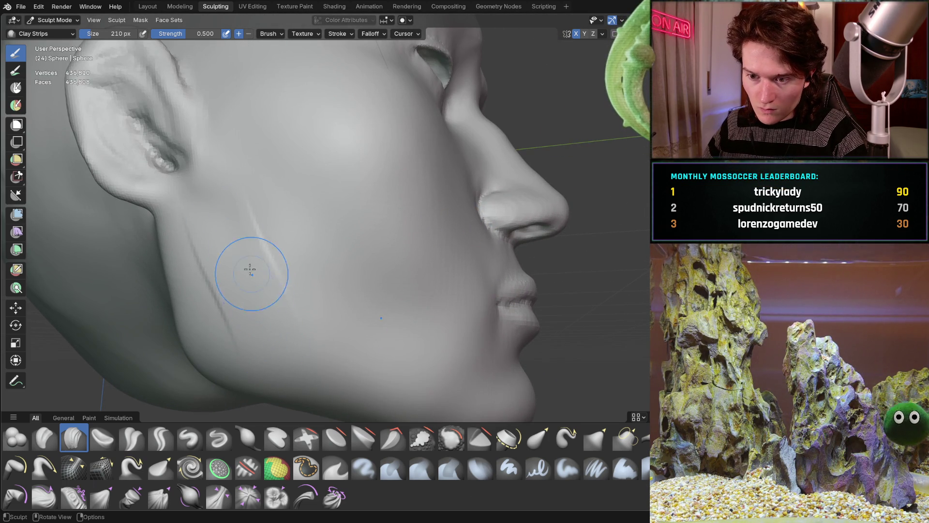
{"action": "mouse_move", "coordinate": [280, 364]}
{"action": "left_mouse_down"}
{"action": "mouse_move", "coordinate": [291, 343]}
{"action": "mouse_move", "coordinate": [328, 357]}
{"action": "mouse_move", "coordinate": [221, 306]}
{"action": "left_mouse_up"}
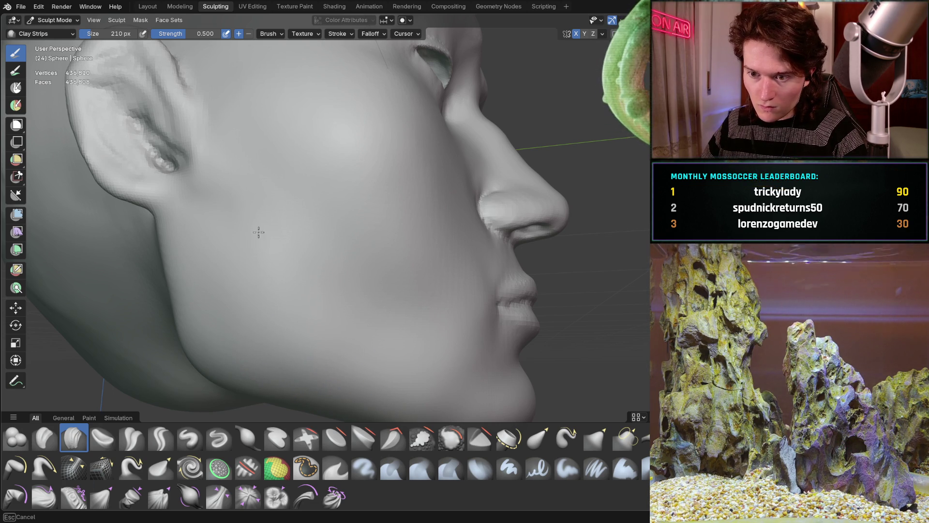
Inspect the head from the front and underneath, close in on the ear, and switch to Grab.
{"action": "scroll", "coordinate": [336, 174], "scroll_direction": "down", "scroll_amount": 8}
{"action": "mouse_move", "coordinate": [336, 272]}
{"action": "middle_mouse_down"}
{"action": "mouse_move", "coordinate": [235, 297]}
{"action": "mouse_move", "coordinate": [328, 262]}
{"action": "middle_mouse_up"}
{"action": "scroll", "coordinate": [256, 297], "scroll_direction": "up", "scroll_amount": 4}
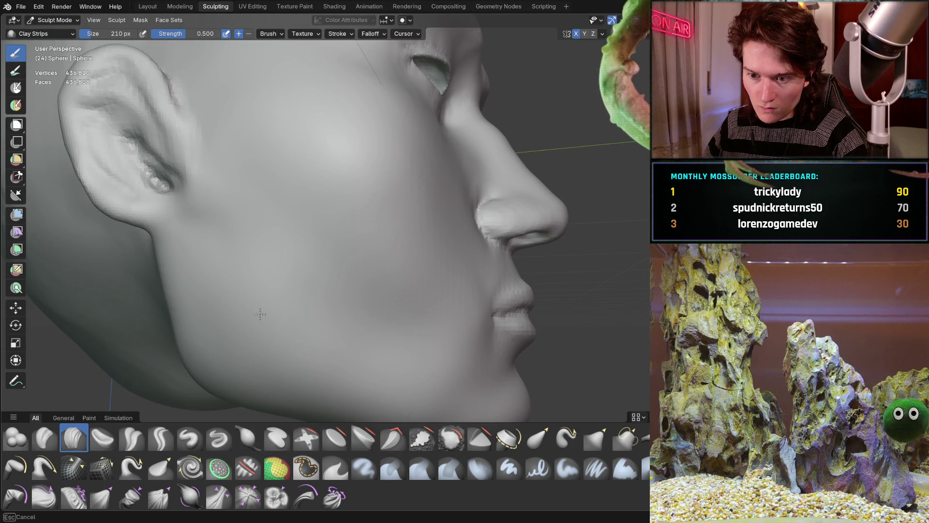
{"action": "mouse_move", "coordinate": [274, 257]}
{"action": "middle_mouse_down"}
{"action": "mouse_move", "coordinate": [388, 307]}
{"action": "mouse_move", "coordinate": [388, 323]}
{"action": "mouse_move", "coordinate": [129, 306]}
{"action": "mouse_move", "coordinate": [138, 303]}
{"action": "middle_mouse_up"}
{"action": "mouse_move", "coordinate": [384, 213]}
{"action": "middle_mouse_down"}
{"action": "mouse_move", "coordinate": [369, 208]}
{"action": "mouse_move", "coordinate": [382, 201]}
{"action": "middle_mouse_up"}
{"action": "scroll", "coordinate": [386, 199], "scroll_direction": "up", "scroll_amount": 5}
{"action": "mouse_move", "coordinate": [385, 169]}
{"action": "middle_mouse_down"}
{"action": "mouse_move", "coordinate": [369, 197]}
{"action": "mouse_move", "coordinate": [397, 205]}
{"action": "mouse_move", "coordinate": [341, 219]}
{"action": "mouse_move", "coordinate": [339, 210]}
{"action": "mouse_move", "coordinate": [359, 235]}
{"action": "mouse_move", "coordinate": [305, 257]}
{"action": "mouse_move", "coordinate": [356, 260]}
{"action": "middle_mouse_up"}
{"action": "scroll", "coordinate": [327, 223], "scroll_direction": "up", "scroll_amount": 3}
{"action": "key", "text": "g"}
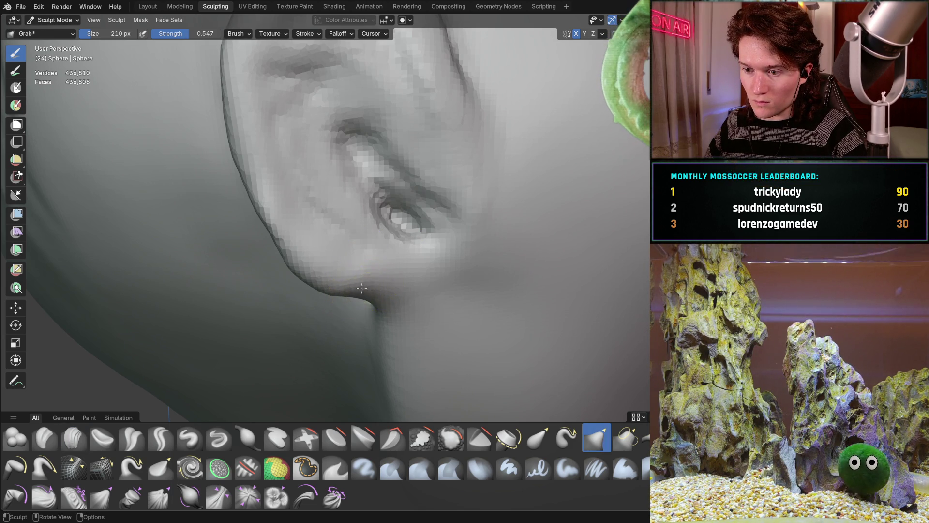
Pull the ear's top ridge outward with the Grab brush.
{"action": "mouse_move", "coordinate": [354, 287]}
{"action": "middle_mouse_down"}
{"action": "mouse_move", "coordinate": [388, 266]}
{"action": "mouse_move", "coordinate": [340, 253]}
{"action": "middle_mouse_up"}
{"action": "mouse_move", "coordinate": [314, 218]}
{"action": "middle_mouse_down"}
{"action": "mouse_move", "coordinate": [305, 228]}
{"action": "mouse_move", "coordinate": [321, 245]}
{"action": "mouse_move", "coordinate": [249, 260]}
{"action": "mouse_move", "coordinate": [256, 276]}
{"action": "middle_mouse_up"}
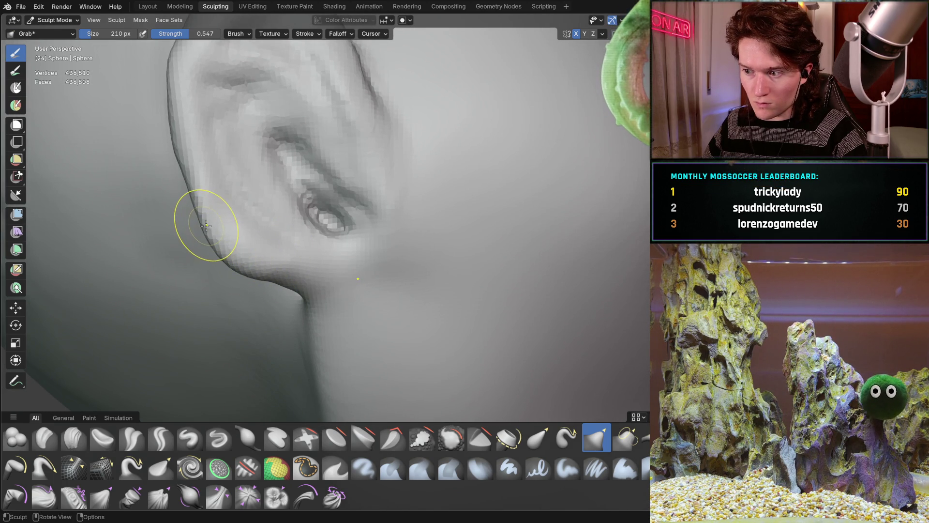
{"action": "middle_click_drag", "start_coordinate": [211, 219], "coordinate": [217, 221]}
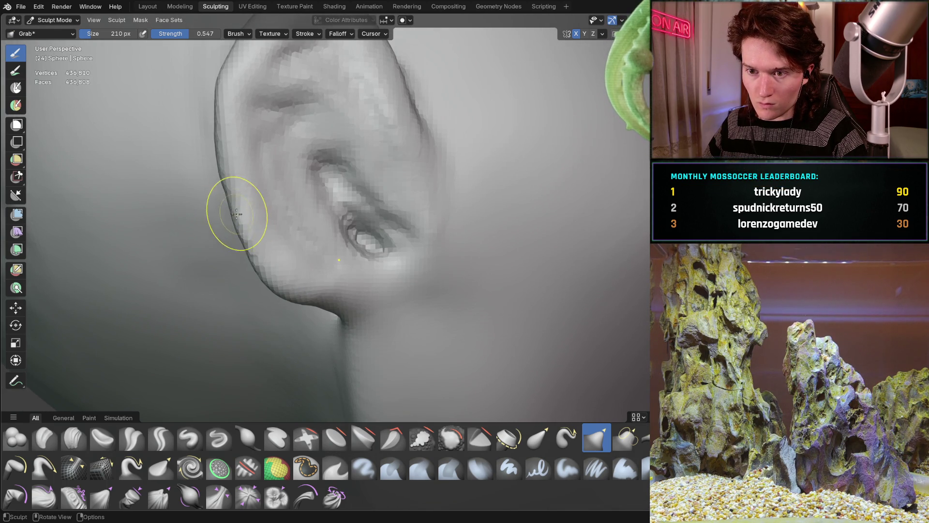
{"action": "mouse_move", "coordinate": [214, 184]}
{"action": "middle_mouse_down"}
{"action": "mouse_move", "coordinate": [245, 208]}
{"action": "mouse_move", "coordinate": [272, 193]}
{"action": "mouse_move", "coordinate": [254, 187]}
{"action": "mouse_move", "coordinate": [270, 208]}
{"action": "mouse_move", "coordinate": [257, 189]}
{"action": "middle_mouse_up"}
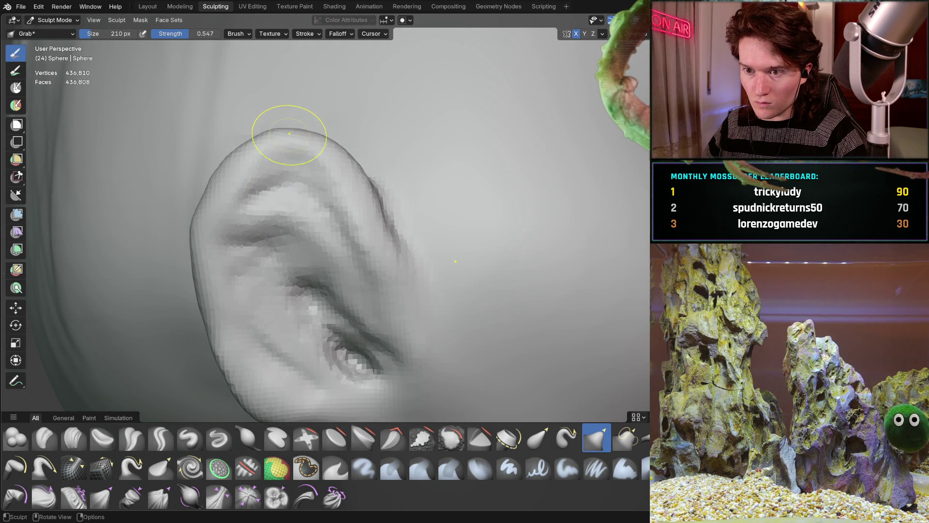
{"action": "mouse_move", "coordinate": [287, 132]}
{"action": "middle_mouse_down"}
{"action": "mouse_move", "coordinate": [311, 139]}
{"action": "mouse_move", "coordinate": [342, 200]}
{"action": "mouse_move", "coordinate": [336, 214]}
{"action": "middle_mouse_up"}
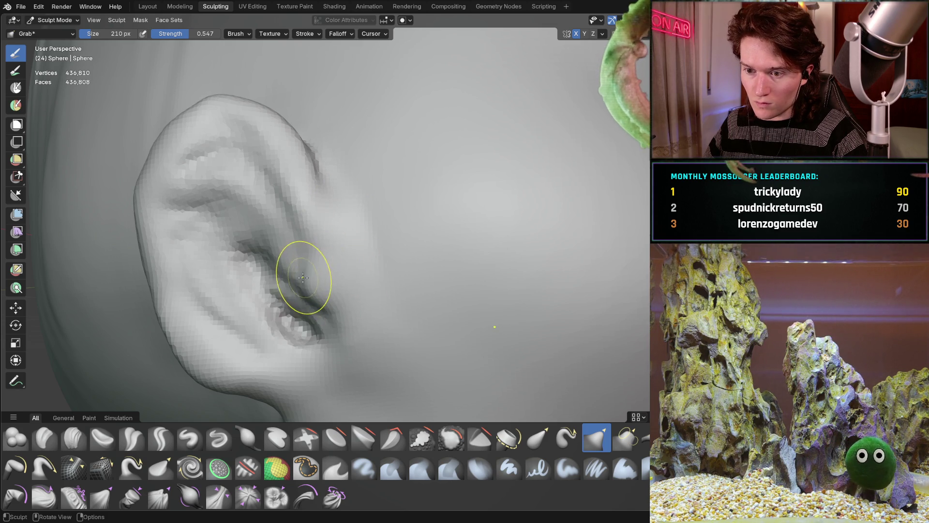
{"action": "middle_click_drag", "start_coordinate": [291, 281], "coordinate": [311, 281]}
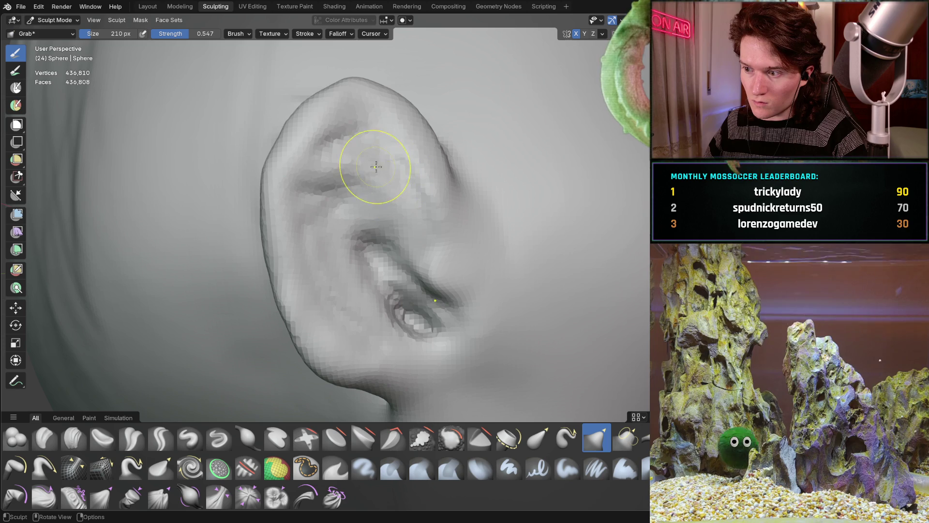
{"action": "middle_click_drag", "start_coordinate": [353, 140], "coordinate": [354, 141]}
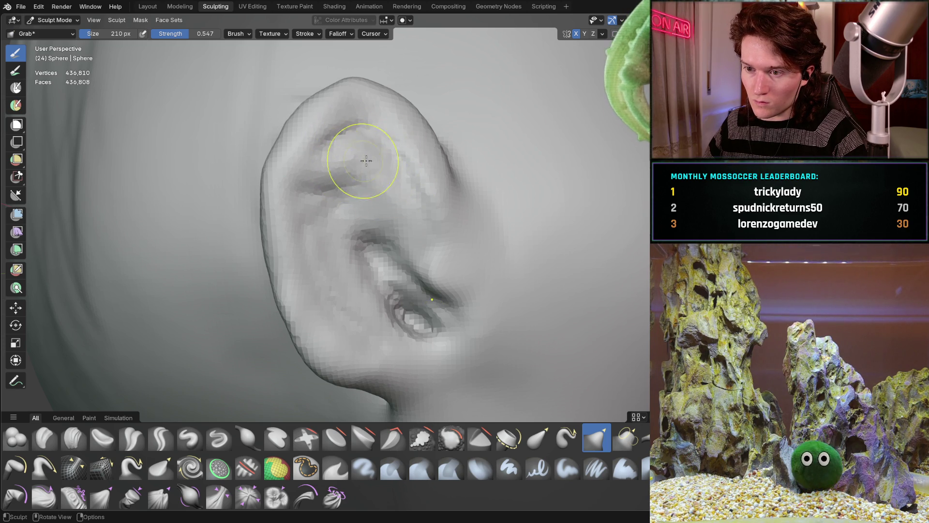
{"action": "left_click_drag", "start_coordinate": [363, 161], "coordinate": [390, 155]}
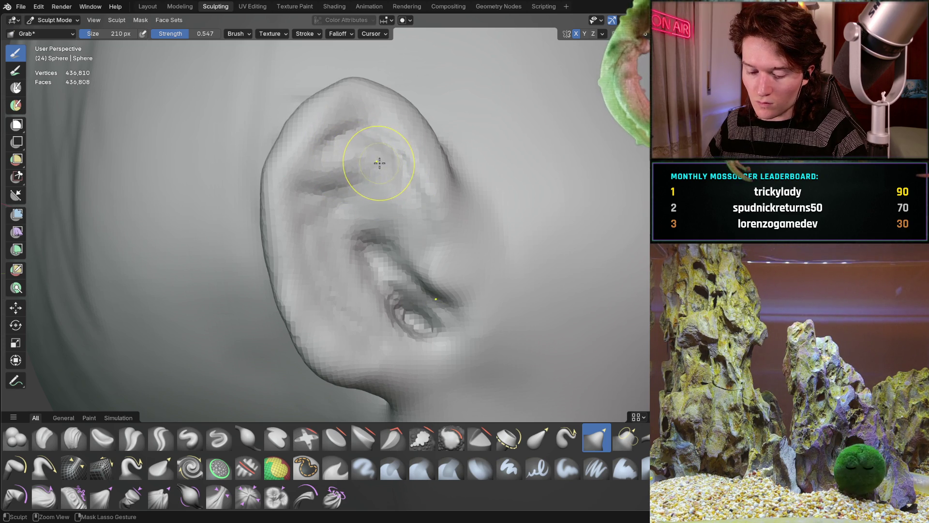
Reshape the ear's upper rim and helix, then pull the earlobe into a cleaner form.
{"action": "mouse_move", "coordinate": [387, 165]}
{"action": "middle_mouse_down", "text": "ctrl"}
{"action": "mouse_move", "coordinate": [346, 204]}
{"action": "mouse_move", "coordinate": [315, 214]}
{"action": "mouse_move", "coordinate": [414, 155]}
{"action": "middle_mouse_up", "text": "ctrl"}
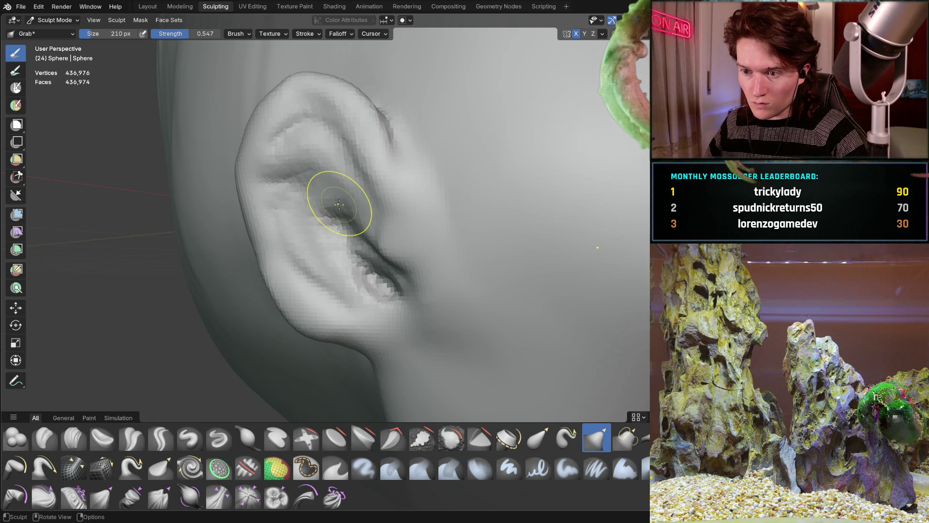
{"action": "scroll", "coordinate": [354, 202], "scroll_direction": "down", "scroll_amount": 6}
{"action": "mouse_move", "coordinate": [355, 202]}
{"action": "middle_mouse_down"}
{"action": "mouse_move", "coordinate": [246, 281]}
{"action": "mouse_move", "coordinate": [338, 267]}
{"action": "mouse_move", "coordinate": [333, 239]}
{"action": "mouse_move", "coordinate": [362, 196]}
{"action": "mouse_move", "coordinate": [353, 208]}
{"action": "middle_mouse_up"}
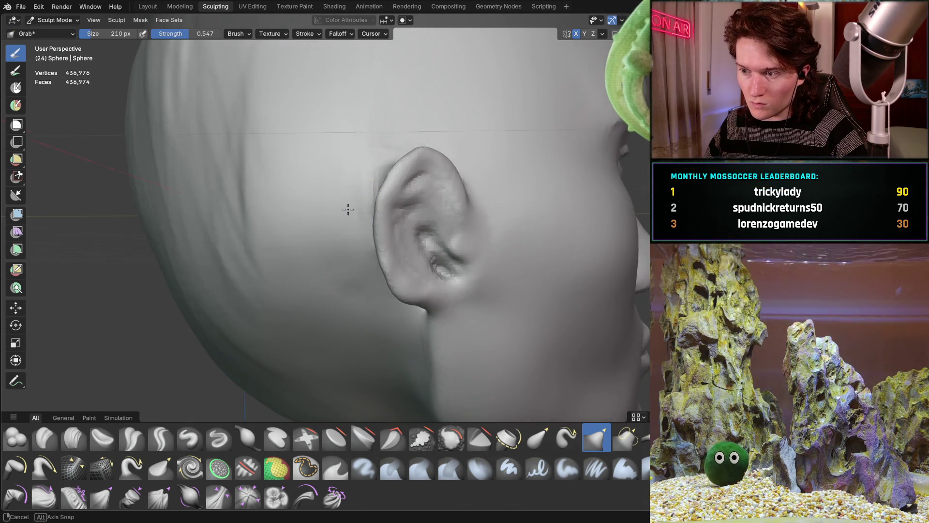
{"action": "scroll", "coordinate": [332, 208], "scroll_direction": "up", "scroll_amount": 5}
{"action": "mouse_move", "coordinate": [320, 136]}
{"action": "left_mouse_down"}
{"action": "mouse_move", "coordinate": [315, 120]}
{"action": "mouse_move", "coordinate": [318, 129]}
{"action": "mouse_move", "coordinate": [337, 92]}
{"action": "left_mouse_up"}
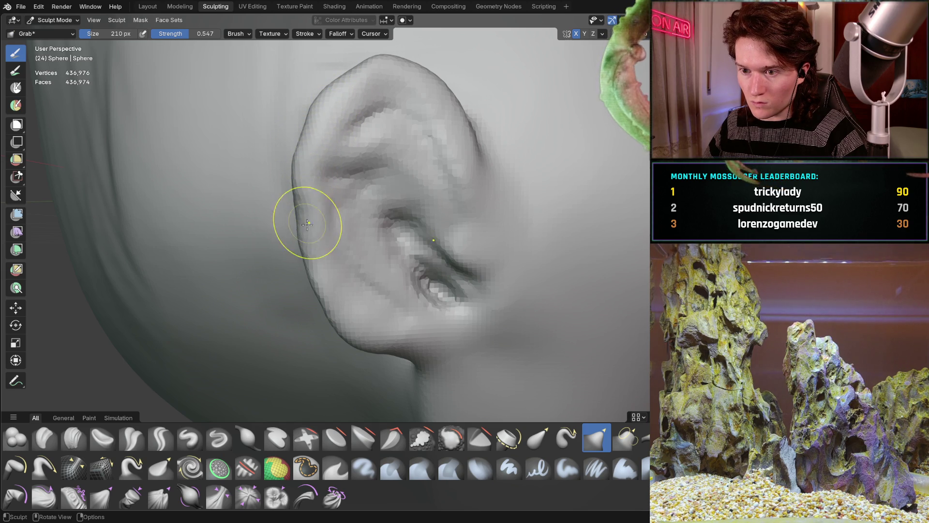
{"action": "mouse_move", "coordinate": [311, 242]}
{"action": "left_mouse_down"}
{"action": "mouse_move", "coordinate": [357, 338]}
{"action": "mouse_move", "coordinate": [412, 342]}
{"action": "left_mouse_up"}
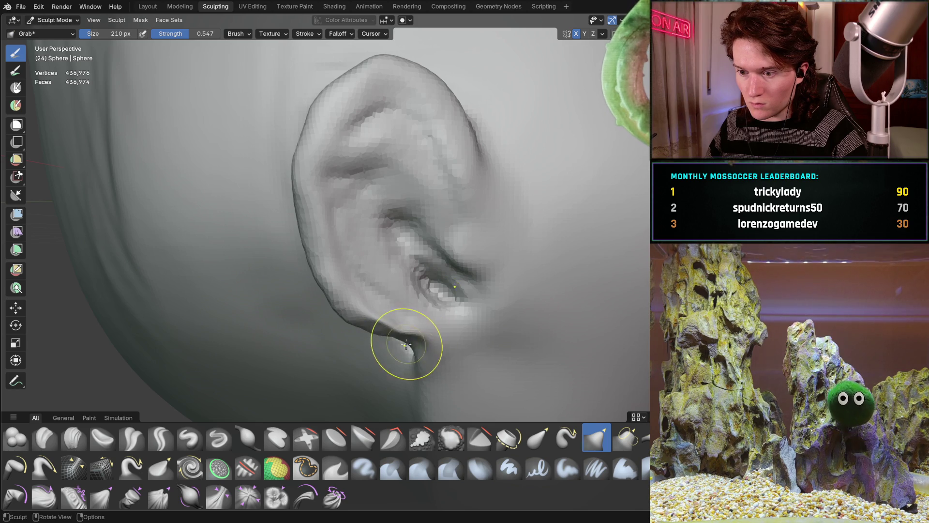
{"action": "middle_click_drag", "start_coordinate": [405, 345], "coordinate": [377, 290]}
{"action": "scroll", "coordinate": [378, 290], "scroll_direction": "down", "scroll_amount": 4}
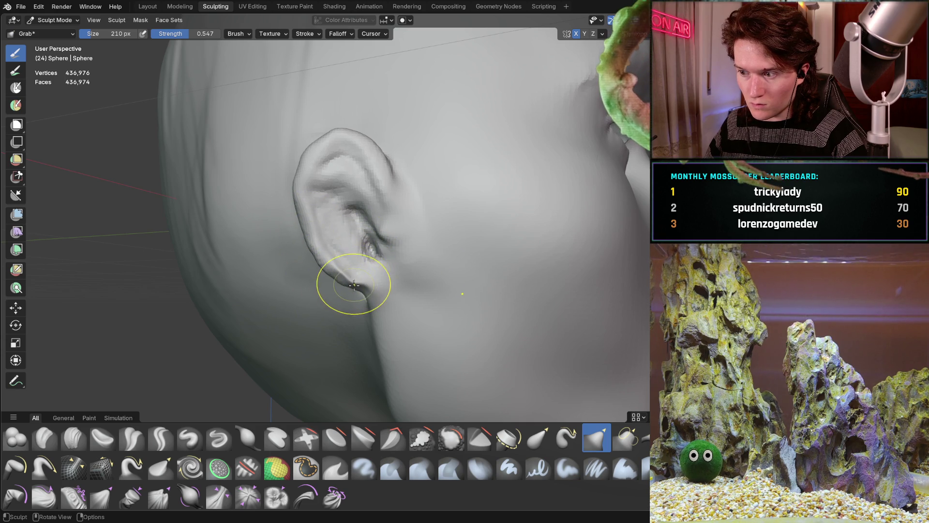
Grab-reshape the crease below the earlobe where it meets the jaw, viewed from below.
{"action": "scroll", "coordinate": [343, 283], "scroll_direction": "down", "scroll_amount": 5}
{"action": "mouse_move", "coordinate": [343, 283]}
{"action": "middle_mouse_down"}
{"action": "mouse_move", "coordinate": [328, 270]}
{"action": "mouse_move", "coordinate": [316, 231]}
{"action": "mouse_move", "coordinate": [343, 259]}
{"action": "middle_mouse_up"}
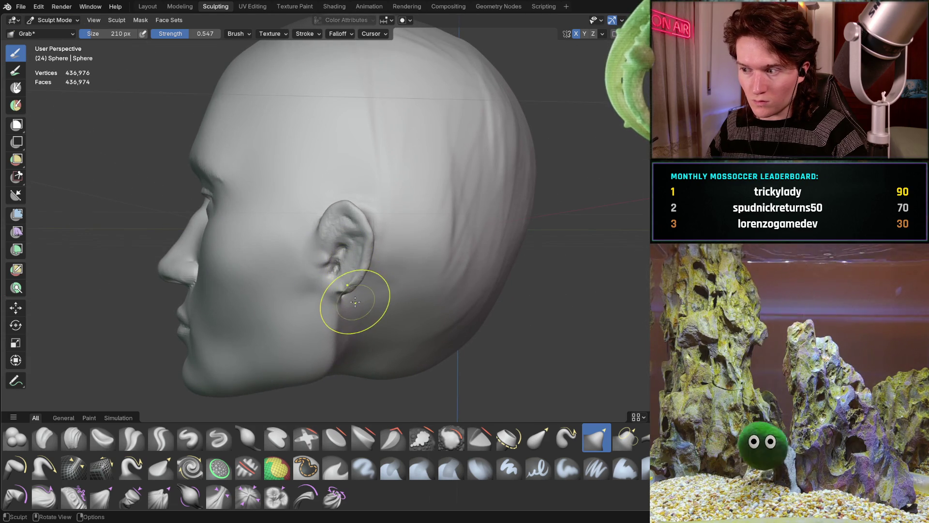
{"action": "scroll", "coordinate": [356, 303], "scroll_direction": "up", "scroll_amount": 10}
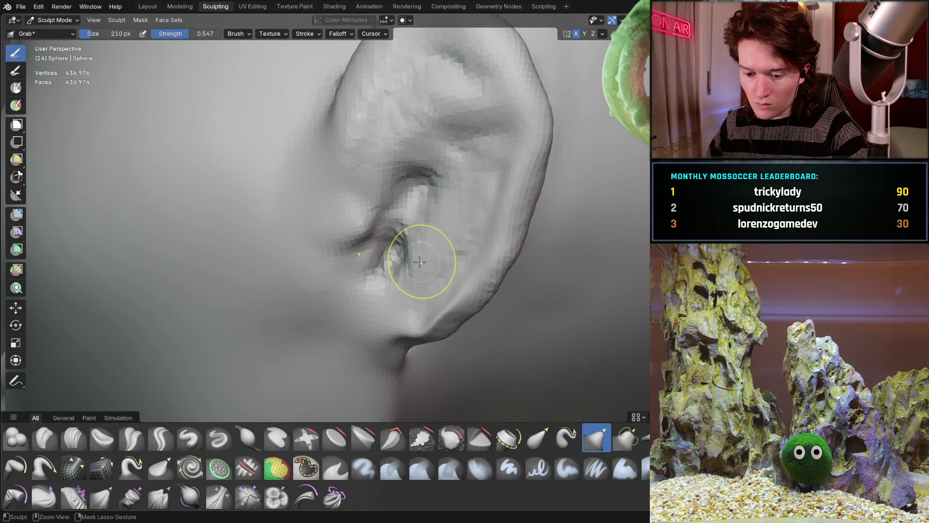
{"action": "mouse_move", "coordinate": [354, 315]}
{"action": "middle_mouse_down"}
{"action": "mouse_move", "coordinate": [342, 263]}
{"action": "mouse_move", "coordinate": [353, 240]}
{"action": "mouse_move", "coordinate": [332, 196]}
{"action": "middle_mouse_up"}
{"action": "mouse_move", "coordinate": [339, 188]}
{"action": "left_mouse_down"}
{"action": "mouse_move", "coordinate": [291, 273]}
{"action": "mouse_move", "coordinate": [293, 162]}
{"action": "left_mouse_up"}
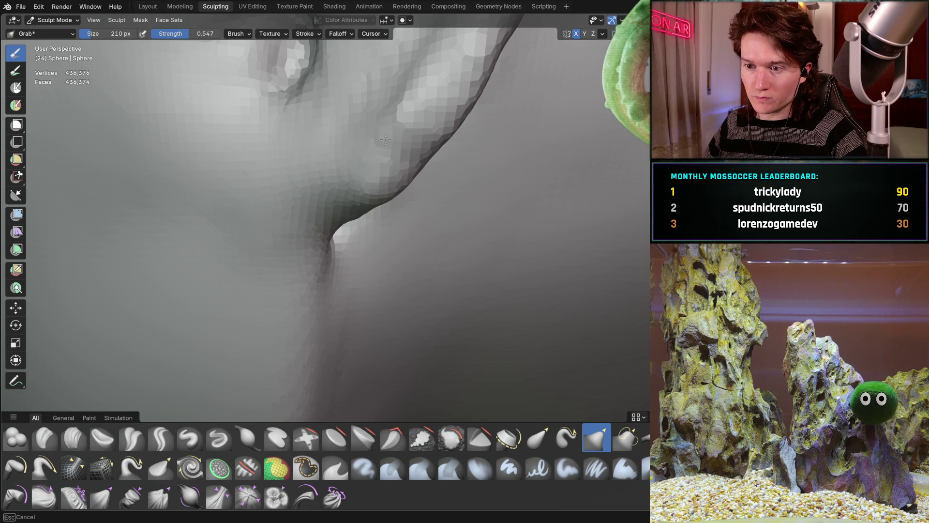
Orbit and zoom around the ear and jaw to check the reshaped crease from several angles.
{"action": "mouse_move", "coordinate": [373, 165]}
{"action": "middle_mouse_down"}
{"action": "mouse_move", "coordinate": [261, 203]}
{"action": "mouse_move", "coordinate": [320, 191]}
{"action": "middle_mouse_up"}
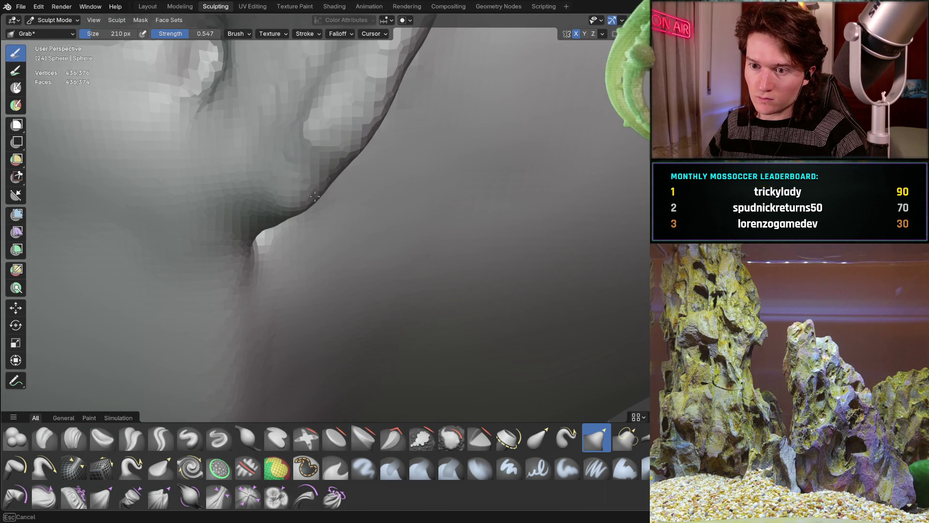
{"action": "scroll", "coordinate": [376, 94], "scroll_direction": "down", "scroll_amount": 8}
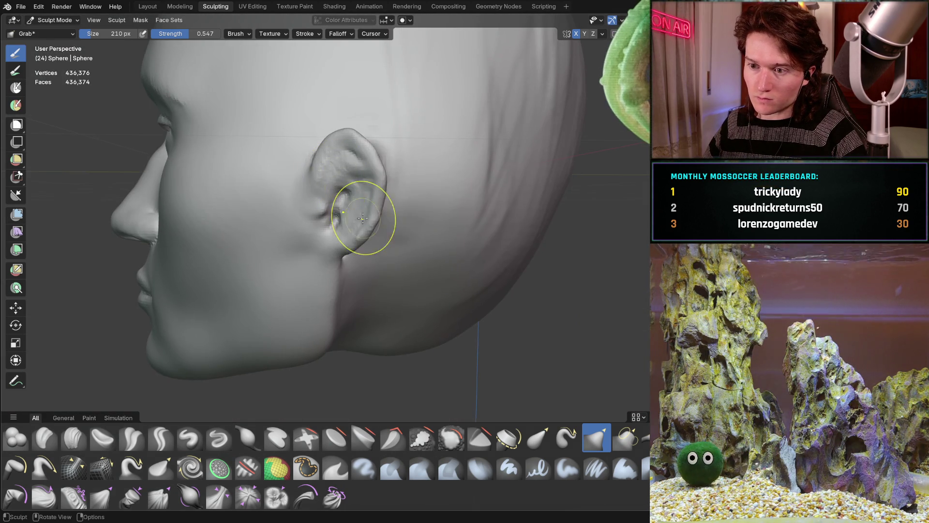
{"action": "scroll", "coordinate": [369, 183], "scroll_direction": "up", "scroll_amount": 6}
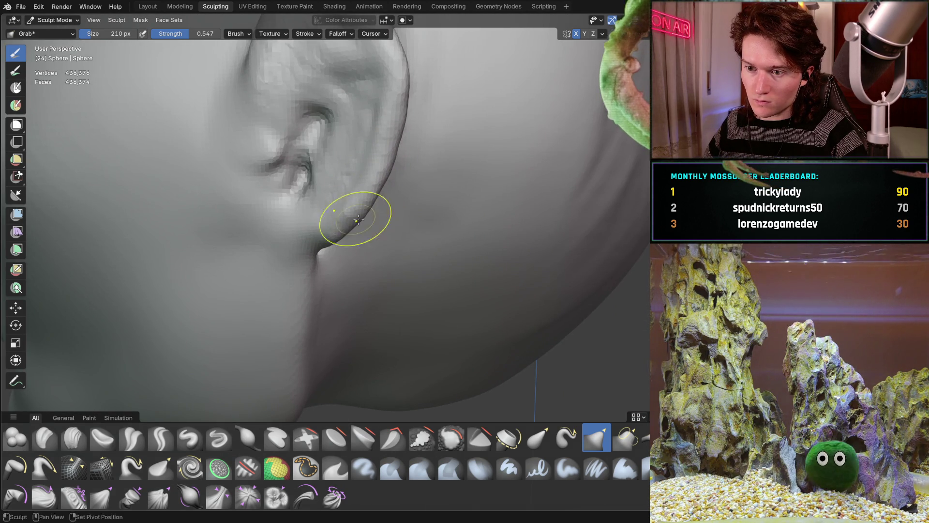
{"action": "middle_click_drag", "start_coordinate": [371, 172], "coordinate": [269, 272]}
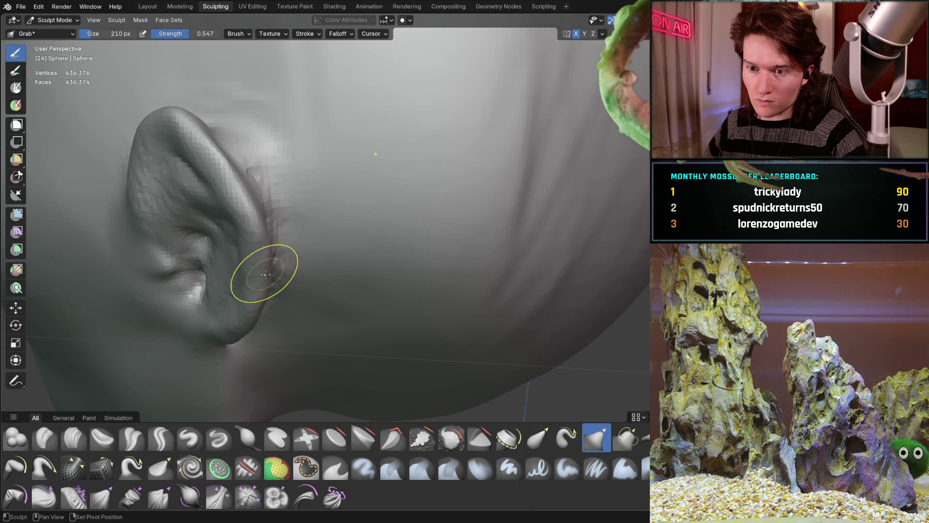
{"action": "middle_click_drag", "start_coordinate": [222, 176], "coordinate": [266, 156]}
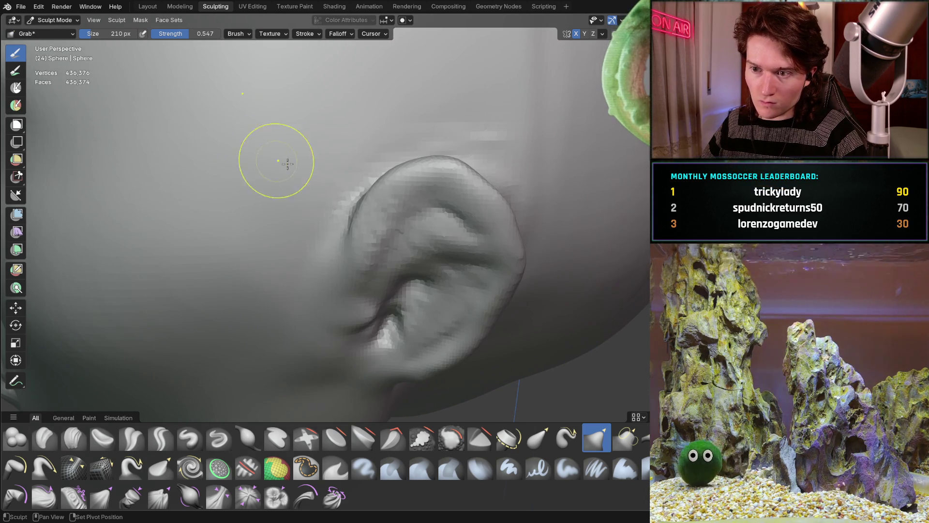
{"action": "scroll", "coordinate": [356, 208], "scroll_direction": "down", "scroll_amount": 8}
{"action": "mouse_move", "coordinate": [382, 213]}
{"action": "middle_mouse_down"}
{"action": "mouse_move", "coordinate": [387, 228]}
{"action": "mouse_move", "coordinate": [423, 238]}
{"action": "mouse_move", "coordinate": [395, 228]}
{"action": "mouse_move", "coordinate": [267, 226]}
{"action": "mouse_move", "coordinate": [310, 244]}
{"action": "mouse_move", "coordinate": [376, 249]}
{"action": "mouse_move", "coordinate": [349, 265]}
{"action": "middle_mouse_up"}
{"action": "scroll", "coordinate": [352, 260], "scroll_direction": "up", "scroll_amount": 6}
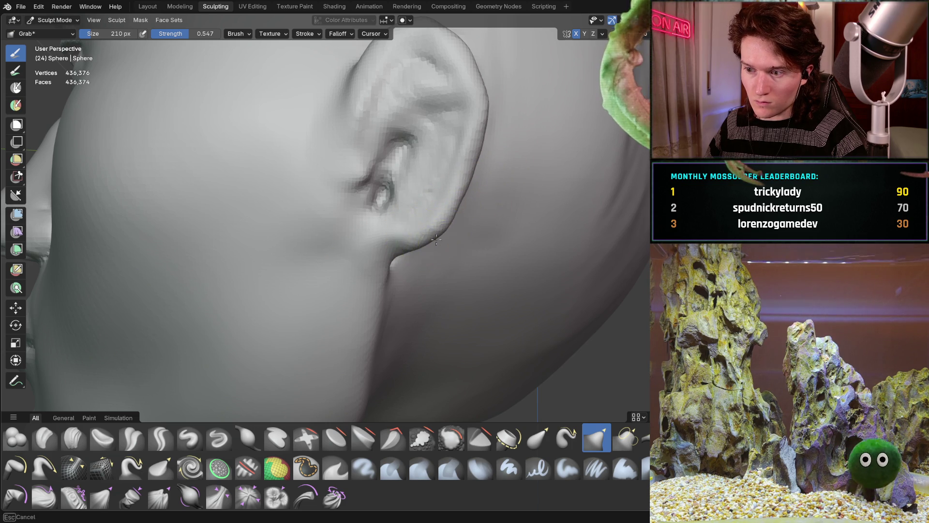
{"action": "mouse_move", "coordinate": [403, 236]}
{"action": "middle_mouse_down"}
{"action": "mouse_move", "coordinate": [291, 243]}
{"action": "mouse_move", "coordinate": [314, 254]}
{"action": "mouse_move", "coordinate": [324, 288]}
{"action": "middle_mouse_up"}
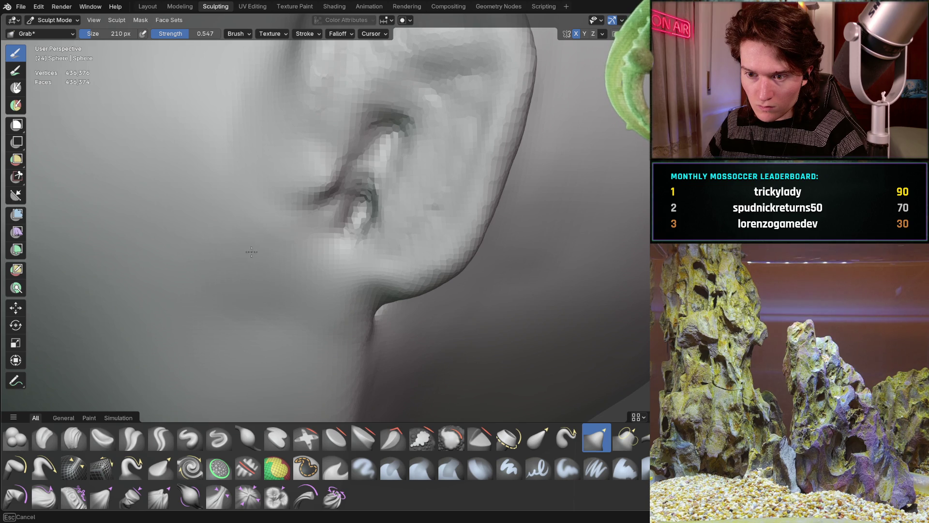
{"action": "middle_click_drag", "start_coordinate": [341, 272], "coordinate": [338, 243], "text": "ctrl"}
{"action": "scroll", "coordinate": [338, 242], "scroll_direction": "down", "scroll_amount": 3}
{"action": "scroll", "coordinate": [301, 280], "scroll_direction": "up", "scroll_amount": 3}
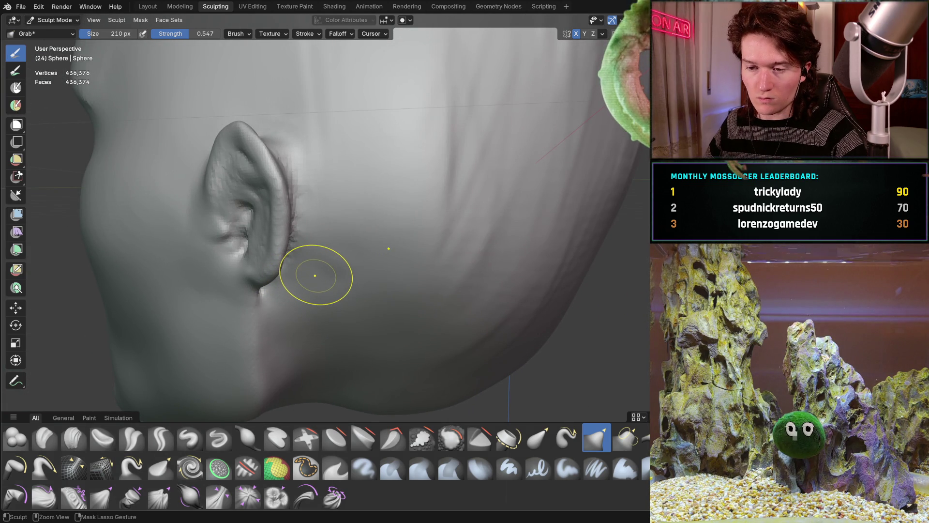
{"action": "mouse_move", "coordinate": [252, 290]}
{"action": "middle_mouse_down"}
{"action": "mouse_move", "coordinate": [363, 245]}
{"action": "mouse_move", "coordinate": [477, 244]}
{"action": "mouse_move", "coordinate": [426, 252]}
{"action": "mouse_move", "coordinate": [300, 243]}
{"action": "mouse_move", "coordinate": [289, 303]}
{"action": "mouse_move", "coordinate": [235, 362]}
{"action": "middle_mouse_up"}
{"action": "key", "text": "c"}
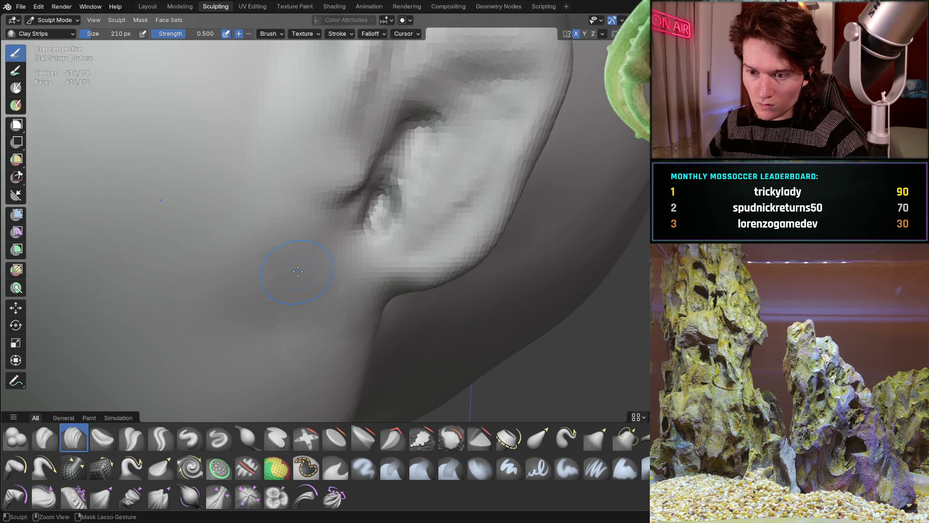
{"action": "mouse_move", "coordinate": [229, 143]}
{"action": "left_mouse_down"}
{"action": "mouse_move", "coordinate": [234, 214]}
{"action": "mouse_move", "coordinate": [239, 131]}
{"action": "left_mouse_up"}
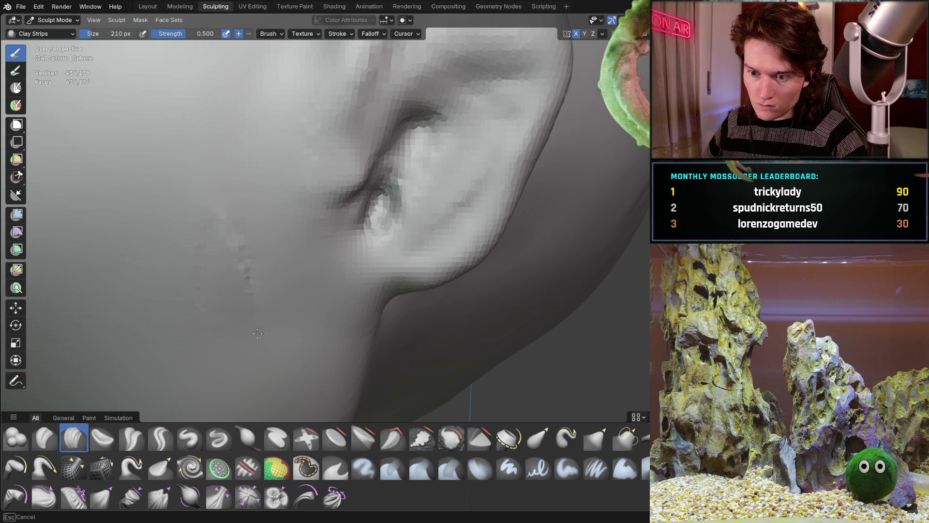
{"action": "scroll", "coordinate": [248, 151], "scroll_direction": "down", "scroll_amount": 8}
{"action": "mouse_move", "coordinate": [249, 152]}
{"action": "middle_mouse_down"}
{"action": "mouse_move", "coordinate": [235, 249]}
{"action": "mouse_move", "coordinate": [323, 265]}
{"action": "middle_mouse_up"}
{"action": "scroll", "coordinate": [323, 264], "scroll_direction": "up", "scroll_amount": 8}
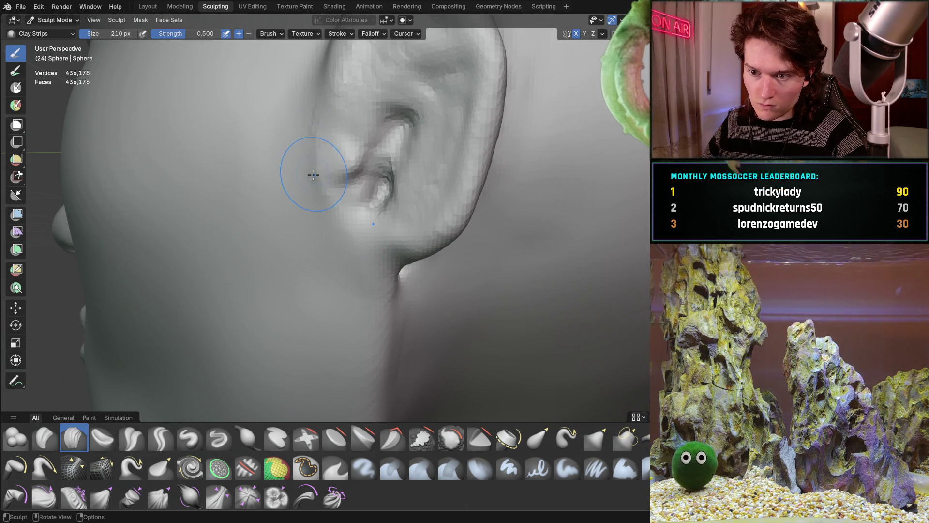
{"action": "scroll", "coordinate": [296, 227], "scroll_direction": "down", "scroll_amount": 3}
{"action": "middle_click_drag", "start_coordinate": [297, 227], "coordinate": [303, 236]}
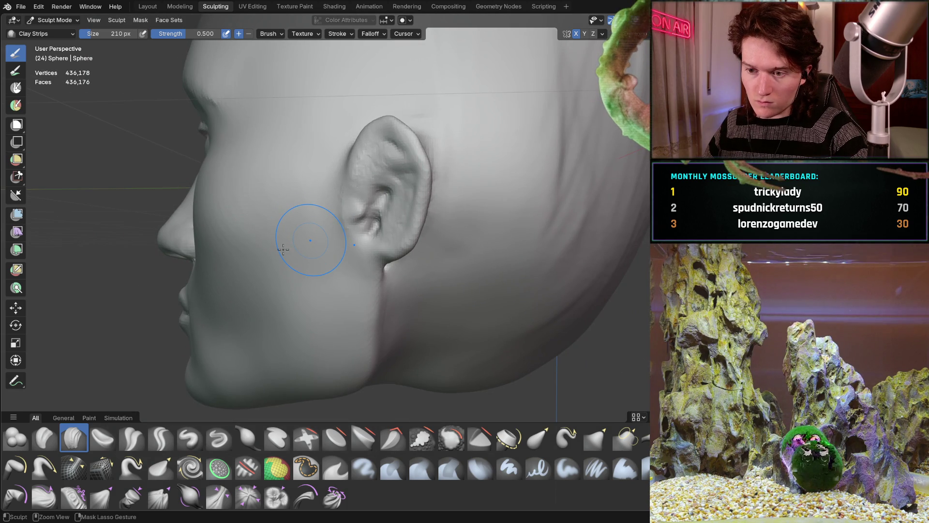
{"action": "mouse_move", "coordinate": [249, 261]}
{"action": "middle_mouse_down"}
{"action": "mouse_move", "coordinate": [339, 259]}
{"action": "mouse_move", "coordinate": [376, 265]}
{"action": "mouse_move", "coordinate": [367, 276]}
{"action": "mouse_move", "coordinate": [373, 270]}
{"action": "mouse_move", "coordinate": [320, 283]}
{"action": "mouse_move", "coordinate": [377, 242]}
{"action": "mouse_move", "coordinate": [432, 158]}
{"action": "middle_mouse_up"}
{"action": "scroll", "coordinate": [384, 234], "scroll_direction": "up", "scroll_amount": 6}
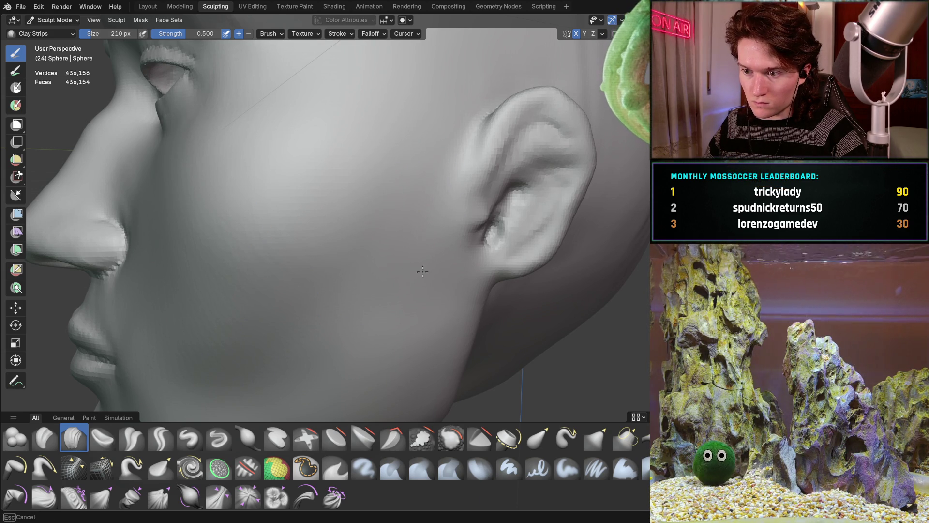
{"action": "mouse_move", "coordinate": [417, 168]}
{"action": "middle_mouse_down", "text": "ctrl"}
{"action": "mouse_move", "coordinate": [406, 204]}
{"action": "mouse_move", "coordinate": [369, 253]}
{"action": "mouse_move", "coordinate": [420, 223]}
{"action": "middle_mouse_up", "text": "ctrl"}
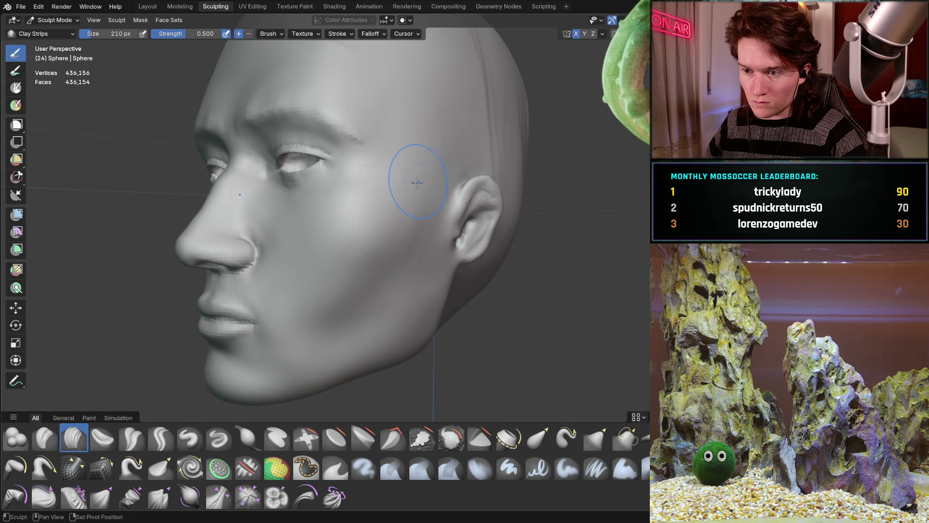
{"action": "scroll", "coordinate": [493, 95], "scroll_direction": "down", "scroll_amount": 5}
{"action": "mouse_move", "coordinate": [492, 95]}
{"action": "middle_mouse_down"}
{"action": "mouse_move", "coordinate": [440, 208]}
{"action": "mouse_move", "coordinate": [371, 224]}
{"action": "mouse_move", "coordinate": [373, 183]}
{"action": "mouse_move", "coordinate": [305, 198]}
{"action": "mouse_move", "coordinate": [323, 212]}
{"action": "mouse_move", "coordinate": [353, 208]}
{"action": "mouse_move", "coordinate": [291, 249]}
{"action": "mouse_move", "coordinate": [285, 264]}
{"action": "middle_mouse_up"}
{"action": "scroll", "coordinate": [440, 207], "scroll_direction": "up", "scroll_amount": 1}
{"action": "scroll", "coordinate": [353, 208], "scroll_direction": "up", "scroll_amount": 7}
{"action": "middle_click_drag", "start_coordinate": [342, 245], "coordinate": [297, 249]}
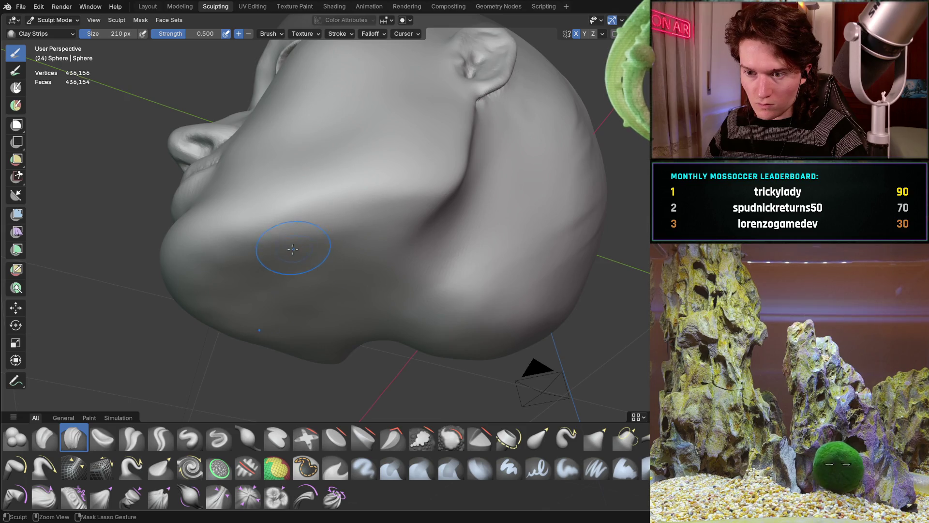
{"action": "left_click_drag", "start_coordinate": [310, 253], "coordinate": [305, 285]}
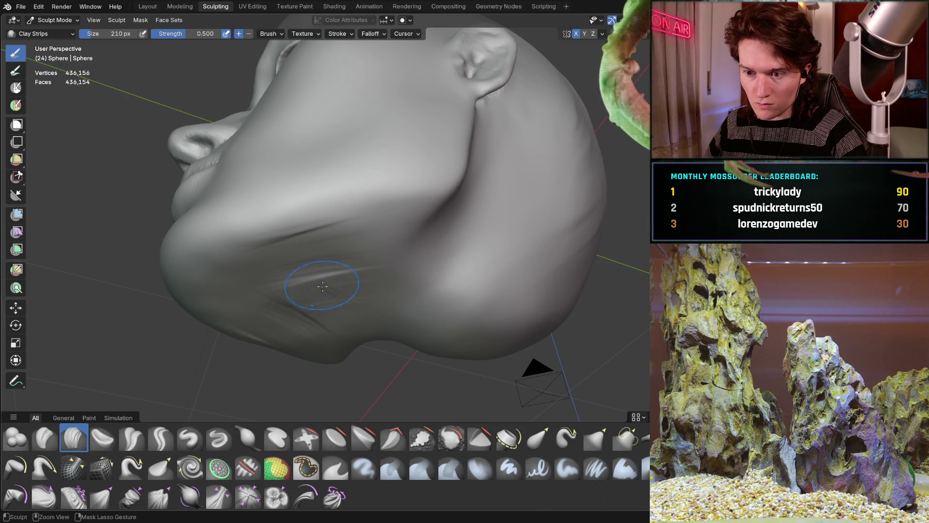
{"action": "mouse_move", "coordinate": [333, 268]}
{"action": "middle_mouse_down"}
{"action": "mouse_move", "coordinate": [332, 305]}
{"action": "mouse_move", "coordinate": [373, 297]}
{"action": "mouse_move", "coordinate": [372, 317]}
{"action": "mouse_move", "coordinate": [357, 317]}
{"action": "mouse_move", "coordinate": [404, 280]}
{"action": "mouse_move", "coordinate": [400, 292]}
{"action": "mouse_move", "coordinate": [321, 288]}
{"action": "mouse_move", "coordinate": [313, 261]}
{"action": "mouse_move", "coordinate": [317, 199]}
{"action": "mouse_move", "coordinate": [324, 245]}
{"action": "middle_mouse_up"}
{"action": "scroll", "coordinate": [344, 171], "scroll_direction": "up", "scroll_amount": 3}
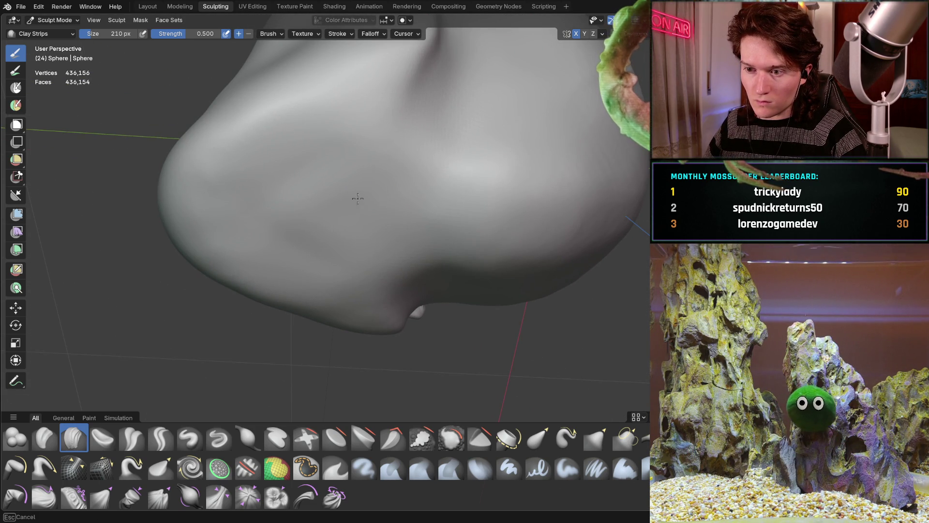
{"action": "mouse_move", "coordinate": [308, 167]}
{"action": "middle_mouse_down"}
{"action": "mouse_move", "coordinate": [338, 205]}
{"action": "mouse_move", "coordinate": [290, 201]}
{"action": "mouse_move", "coordinate": [321, 227]}
{"action": "mouse_move", "coordinate": [377, 228]}
{"action": "mouse_move", "coordinate": [320, 203]}
{"action": "mouse_move", "coordinate": [330, 193]}
{"action": "mouse_move", "coordinate": [371, 205]}
{"action": "middle_mouse_up"}
{"action": "scroll", "coordinate": [370, 205], "scroll_direction": "down", "scroll_amount": 3}
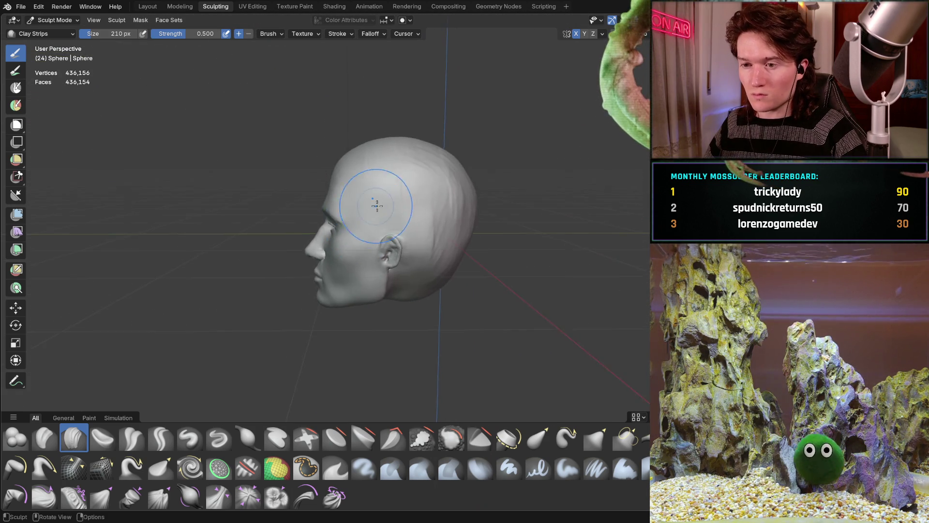
Orbit and zoom to a close frontal view of the brow and forehead.
{"action": "scroll", "coordinate": [371, 208], "scroll_direction": "up", "scroll_amount": 3}
{"action": "mouse_move", "coordinate": [357, 166]}
{"action": "middle_mouse_down"}
{"action": "mouse_move", "coordinate": [425, 155]}
{"action": "mouse_move", "coordinate": [364, 129]}
{"action": "mouse_move", "coordinate": [383, 197]}
{"action": "mouse_move", "coordinate": [337, 200]}
{"action": "mouse_move", "coordinate": [342, 211]}
{"action": "mouse_move", "coordinate": [383, 165]}
{"action": "mouse_move", "coordinate": [370, 192]}
{"action": "middle_mouse_up"}
{"action": "scroll", "coordinate": [339, 204], "scroll_direction": "up", "scroll_amount": 4}
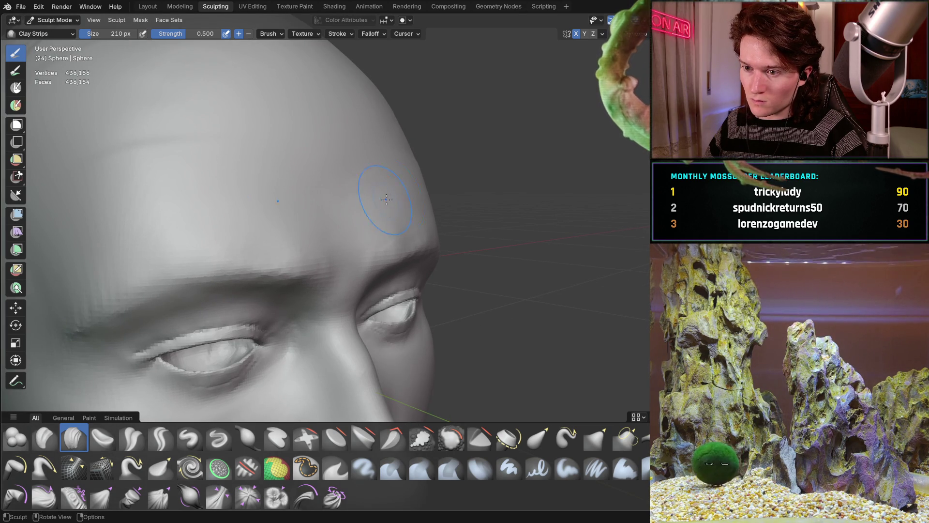
{"action": "middle_click_drag", "start_coordinate": [386, 206], "coordinate": [387, 205]}
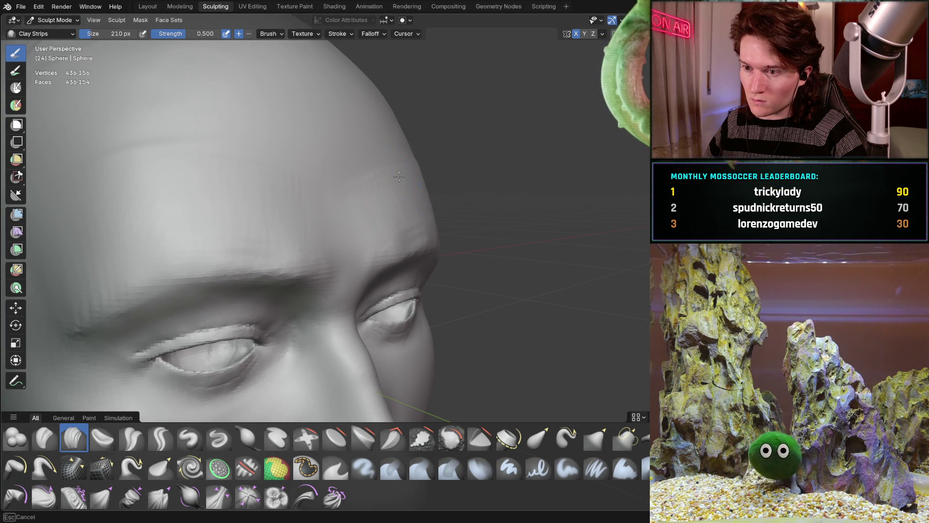
{"action": "mouse_move", "coordinate": [403, 189]}
{"action": "middle_mouse_down"}
{"action": "mouse_move", "coordinate": [338, 205]}
{"action": "mouse_move", "coordinate": [345, 222]}
{"action": "mouse_move", "coordinate": [402, 209]}
{"action": "middle_mouse_up"}
{"action": "mouse_move", "coordinate": [341, 203]}
{"action": "middle_mouse_down"}
{"action": "mouse_move", "coordinate": [422, 206]}
{"action": "mouse_move", "coordinate": [377, 227]}
{"action": "mouse_move", "coordinate": [397, 240]}
{"action": "mouse_move", "coordinate": [387, 248]}
{"action": "mouse_move", "coordinate": [358, 218]}
{"action": "mouse_move", "coordinate": [378, 193]}
{"action": "mouse_move", "coordinate": [432, 194]}
{"action": "mouse_move", "coordinate": [344, 195]}
{"action": "mouse_move", "coordinate": [299, 216]}
{"action": "mouse_move", "coordinate": [372, 221]}
{"action": "middle_mouse_up"}
{"action": "scroll", "coordinate": [385, 181], "scroll_direction": "up", "scroll_amount": 4}
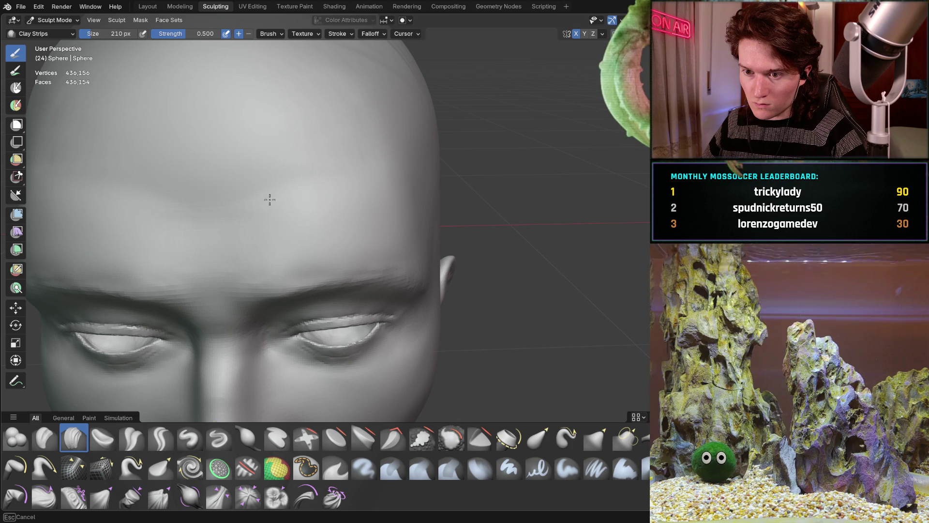
{"action": "middle_click_drag", "start_coordinate": [385, 175], "coordinate": [388, 167]}
{"action": "mouse_move", "coordinate": [390, 203]}
{"action": "middle_mouse_down"}
{"action": "mouse_move", "coordinate": [338, 176]}
{"action": "mouse_move", "coordinate": [353, 169]}
{"action": "middle_mouse_up"}
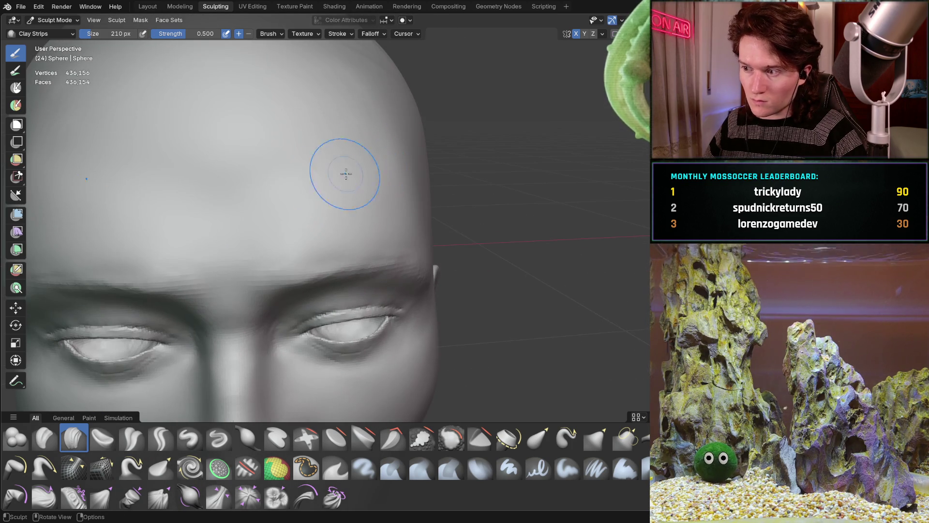
{"action": "mouse_move", "coordinate": [266, 206]}
{"action": "middle_mouse_down"}
{"action": "mouse_move", "coordinate": [290, 170]}
{"action": "mouse_move", "coordinate": [277, 211]}
{"action": "middle_mouse_up"}
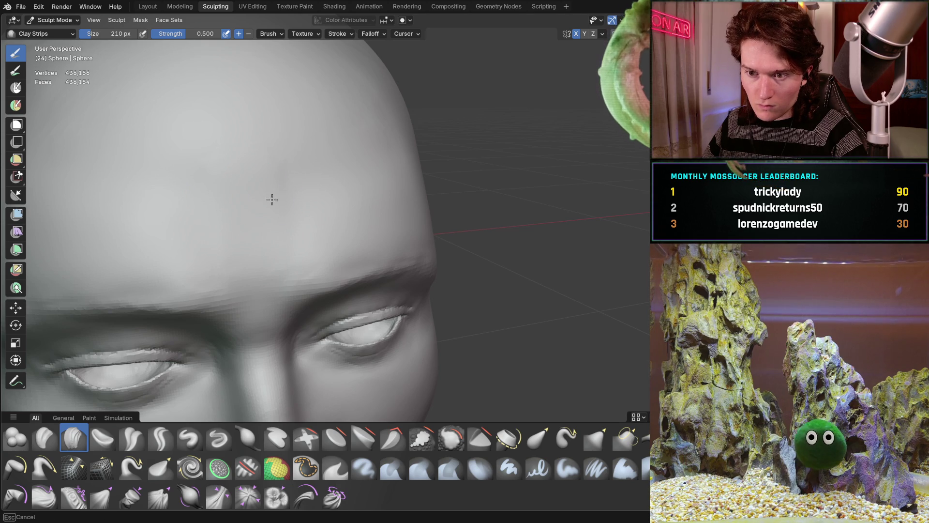
{"action": "scroll", "coordinate": [251, 165], "scroll_direction": "down", "scroll_amount": 6}
{"action": "mouse_move", "coordinate": [280, 177]}
{"action": "middle_mouse_down"}
{"action": "mouse_move", "coordinate": [161, 58]}
{"action": "mouse_move", "coordinate": [183, 222]}
{"action": "mouse_move", "coordinate": [267, 215]}
{"action": "mouse_move", "coordinate": [257, 193]}
{"action": "middle_mouse_up"}
{"action": "scroll", "coordinate": [257, 193], "scroll_direction": "up", "scroll_amount": 8}
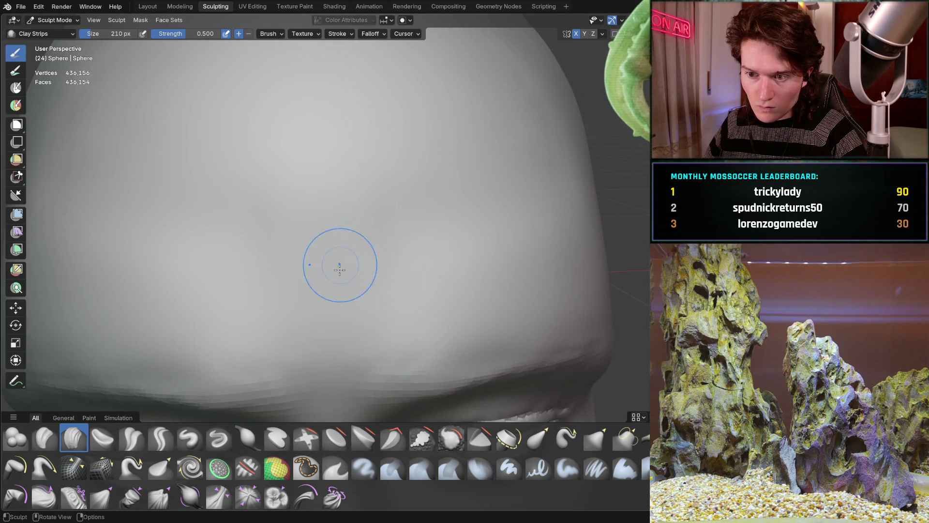
Paint trial Clay Strips creases on the forehead with X symmetry, then smooth them away.
{"action": "left_click_drag", "start_coordinate": [315, 255], "coordinate": [325, 327]}
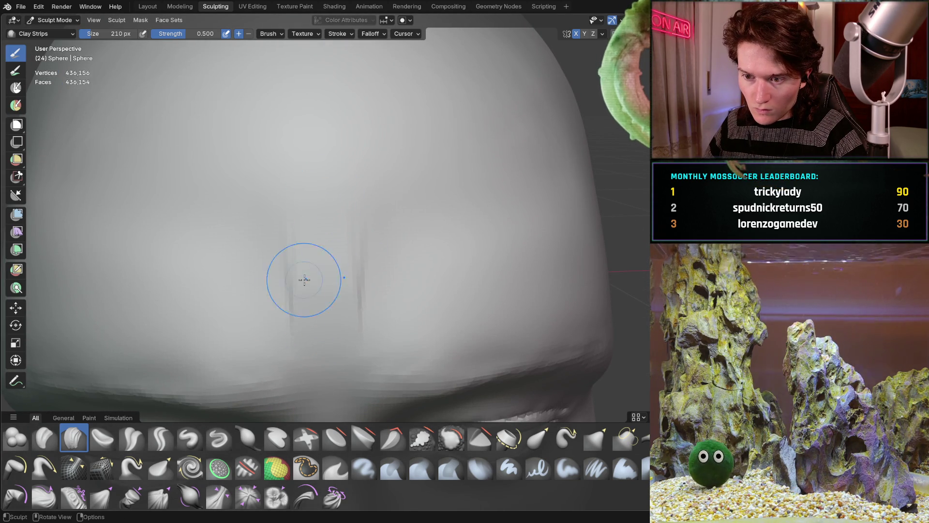
{"action": "left_click_drag", "start_coordinate": [267, 310], "coordinate": [249, 316]}
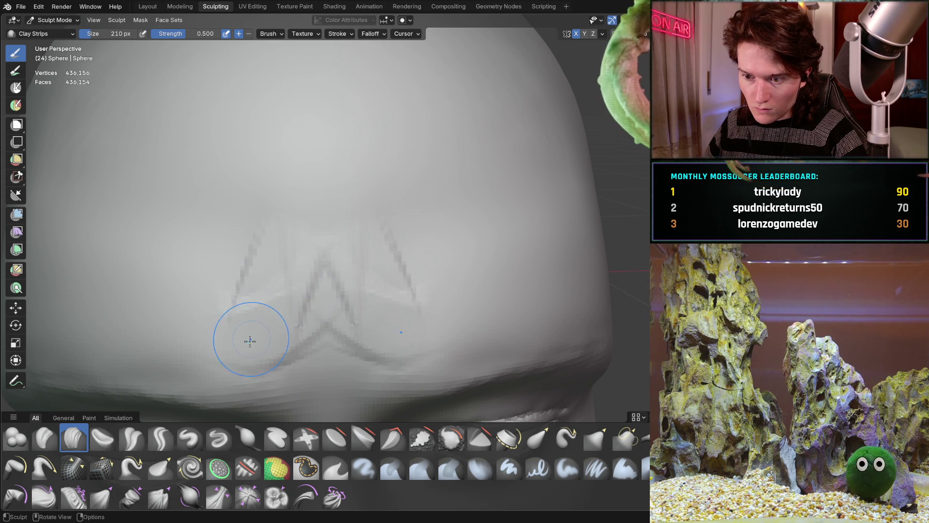
{"action": "left_click_drag", "start_coordinate": [228, 255], "coordinate": [176, 280]}
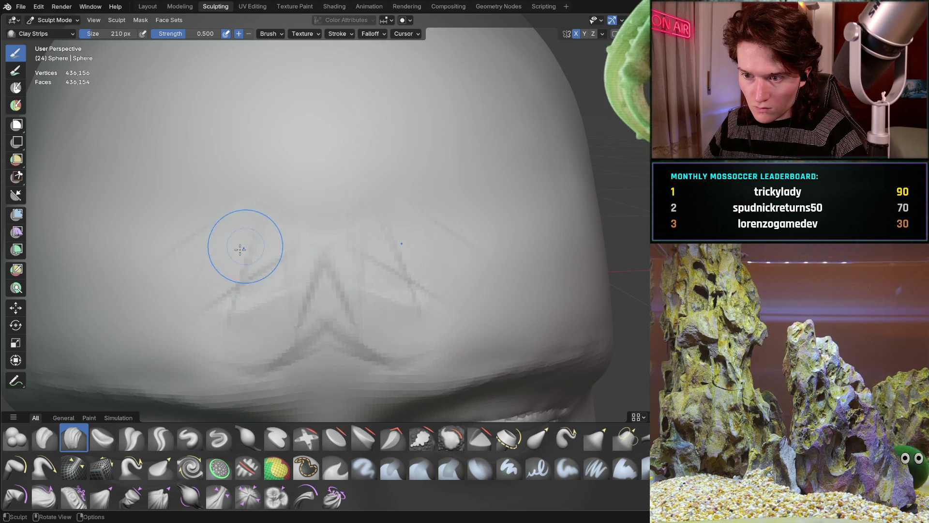
{"action": "mouse_move", "coordinate": [321, 233]}
{"action": "left_mouse_down", "text": "shift"}
{"action": "mouse_move", "coordinate": [322, 311]}
{"action": "mouse_move", "coordinate": [271, 368]}
{"action": "mouse_move", "coordinate": [228, 357]}
{"action": "left_mouse_up", "text": "shift"}
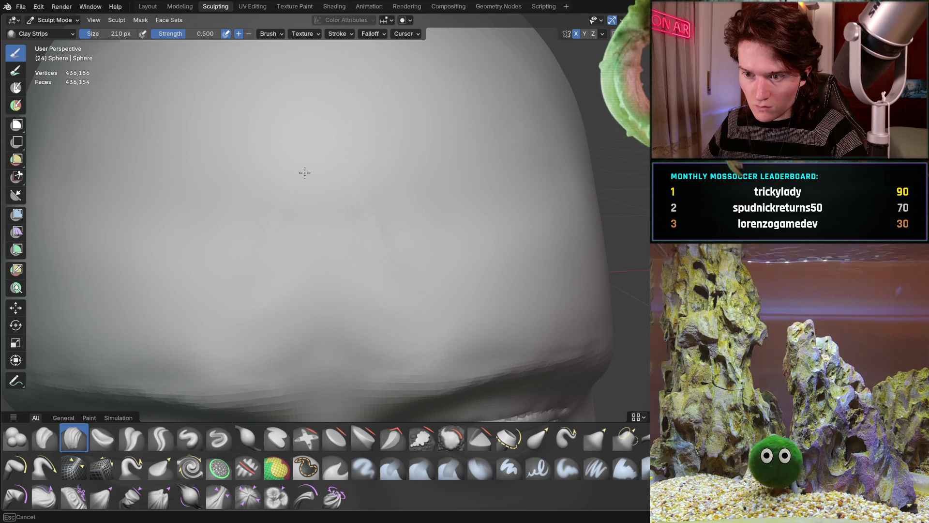
{"action": "scroll", "coordinate": [330, 356], "scroll_direction": "down", "scroll_amount": 6}
{"action": "mouse_move", "coordinate": [344, 240]}
{"action": "middle_mouse_down"}
{"action": "mouse_move", "coordinate": [246, 250]}
{"action": "mouse_move", "coordinate": [264, 266]}
{"action": "mouse_move", "coordinate": [239, 286]}
{"action": "mouse_move", "coordinate": [339, 267]}
{"action": "mouse_move", "coordinate": [438, 271]}
{"action": "mouse_move", "coordinate": [380, 260]}
{"action": "middle_mouse_up"}
{"action": "scroll", "coordinate": [380, 260], "scroll_direction": "up", "scroll_amount": 5}
{"action": "mouse_move", "coordinate": [391, 228]}
{"action": "middle_mouse_down"}
{"action": "mouse_move", "coordinate": [384, 266]}
{"action": "mouse_move", "coordinate": [363, 197]}
{"action": "mouse_move", "coordinate": [290, 227]}
{"action": "mouse_move", "coordinate": [270, 223]}
{"action": "mouse_move", "coordinate": [300, 184]}
{"action": "mouse_move", "coordinate": [373, 179]}
{"action": "mouse_move", "coordinate": [436, 193]}
{"action": "mouse_move", "coordinate": [381, 195]}
{"action": "mouse_move", "coordinate": [303, 174]}
{"action": "mouse_move", "coordinate": [319, 276]}
{"action": "mouse_move", "coordinate": [313, 186]}
{"action": "middle_mouse_up"}
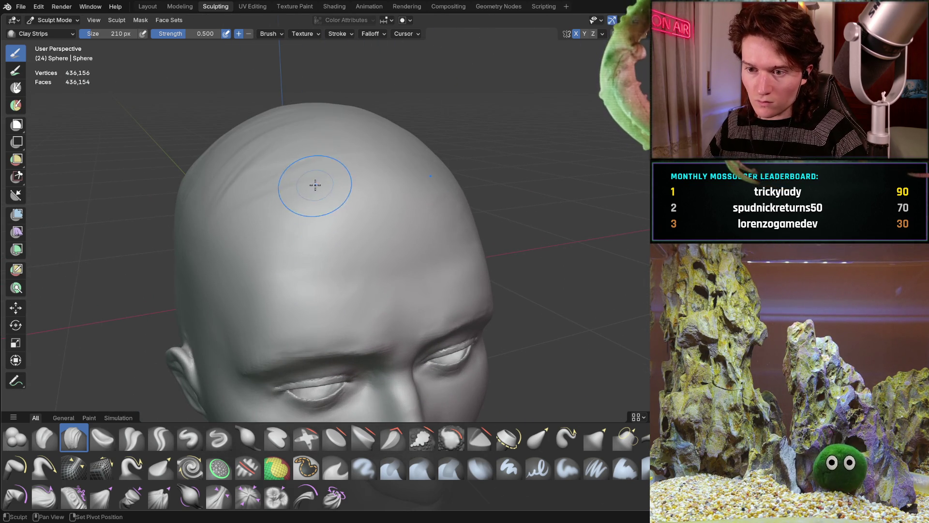
{"action": "mouse_move", "coordinate": [220, 171]}
{"action": "middle_mouse_down"}
{"action": "mouse_move", "coordinate": [245, 183]}
{"action": "mouse_move", "coordinate": [210, 234]}
{"action": "mouse_move", "coordinate": [290, 242]}
{"action": "mouse_move", "coordinate": [359, 267]}
{"action": "middle_mouse_up"}
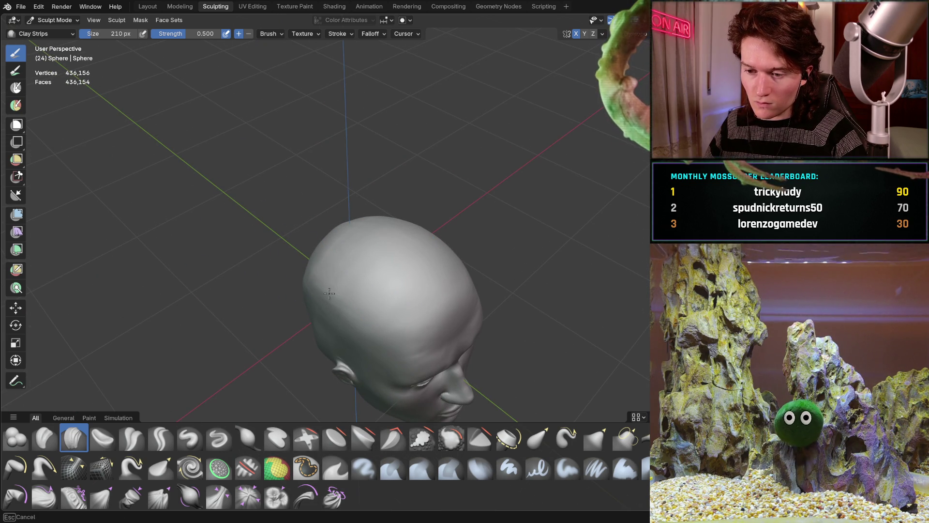
{"action": "mouse_move", "coordinate": [324, 327]}
{"action": "middle_mouse_down"}
{"action": "mouse_move", "coordinate": [371, 274]}
{"action": "mouse_move", "coordinate": [339, 338]}
{"action": "middle_mouse_up"}
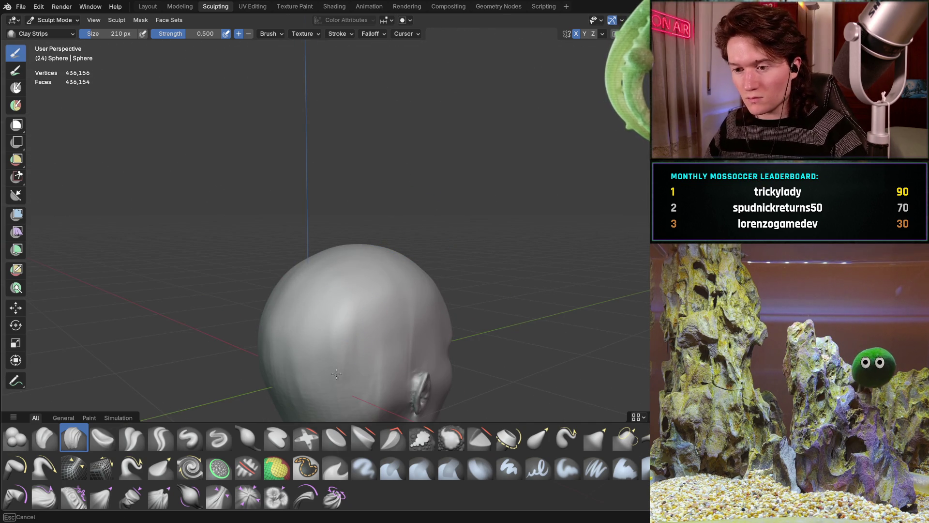
{"action": "middle_click_drag", "start_coordinate": [378, 325], "coordinate": [360, 307]}
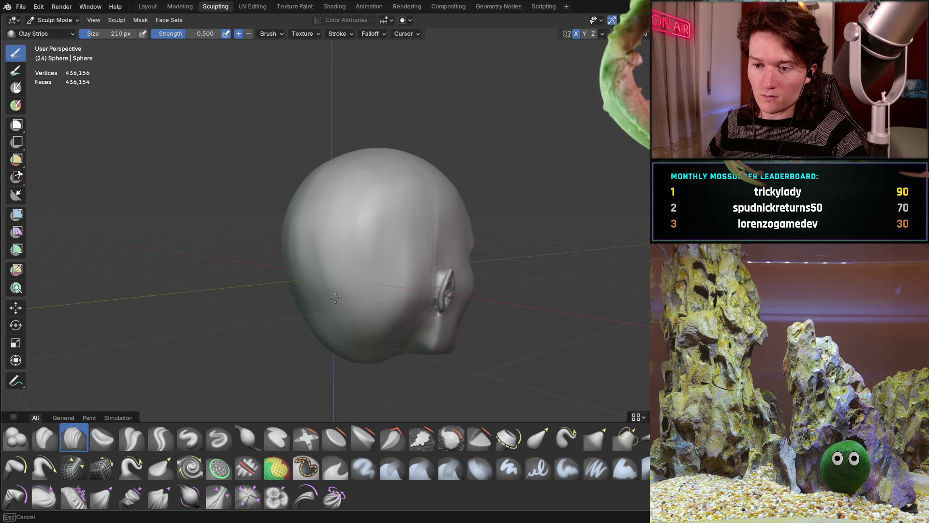
{"action": "mouse_move", "coordinate": [371, 344]}
{"action": "middle_mouse_down"}
{"action": "mouse_move", "coordinate": [310, 317]}
{"action": "mouse_move", "coordinate": [371, 230]}
{"action": "mouse_move", "coordinate": [486, 122]}
{"action": "middle_mouse_up"}
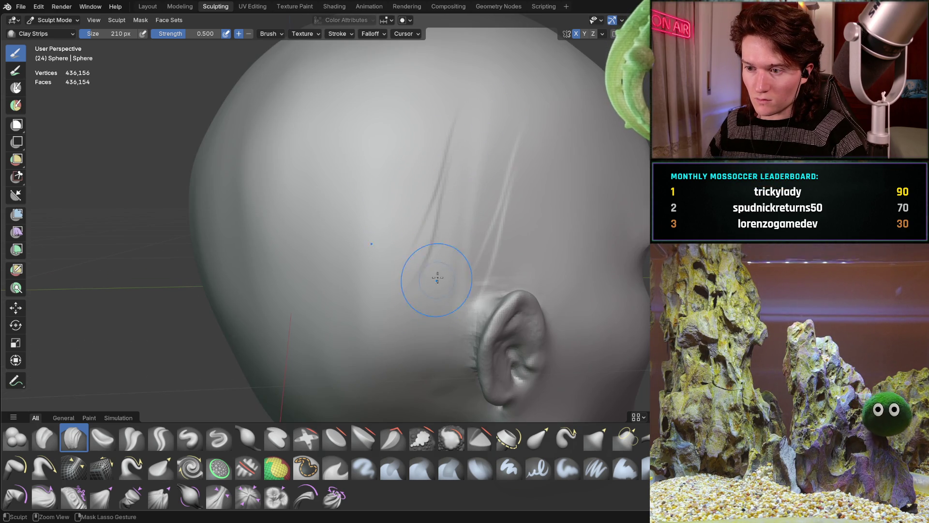
{"action": "middle_click_drag", "start_coordinate": [437, 282], "coordinate": [407, 241]}
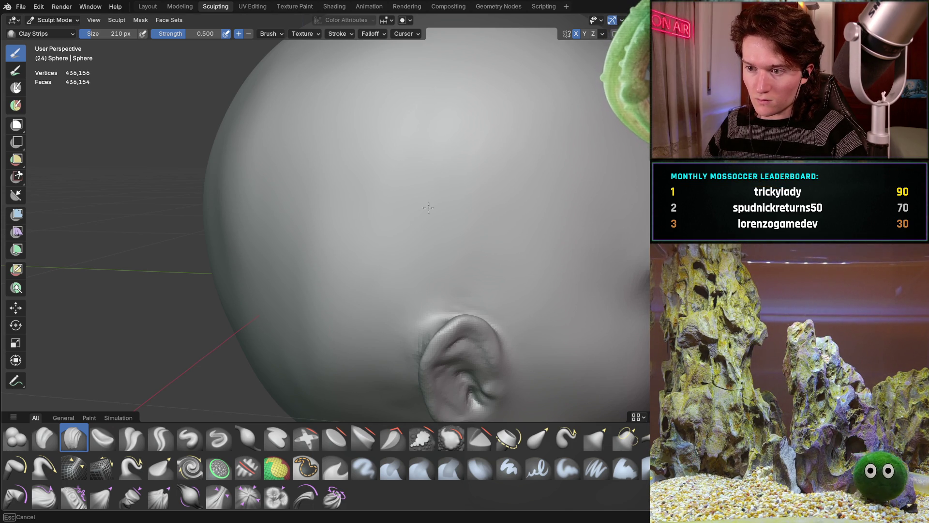
{"action": "mouse_move", "coordinate": [356, 241]}
{"action": "middle_mouse_down"}
{"action": "mouse_move", "coordinate": [394, 201]}
{"action": "mouse_move", "coordinate": [394, 182]}
{"action": "mouse_move", "coordinate": [413, 202]}
{"action": "middle_mouse_up"}
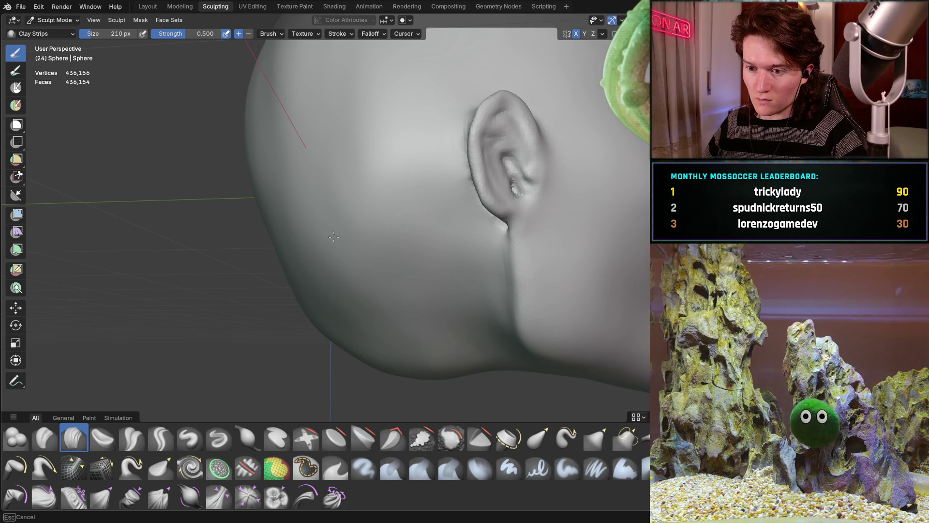
{"action": "middle_click_drag", "start_coordinate": [426, 310], "coordinate": [380, 156]}
{"action": "scroll", "coordinate": [375, 194], "scroll_direction": "down", "scroll_amount": 5}
{"action": "mouse_move", "coordinate": [374, 208]}
{"action": "middle_mouse_down"}
{"action": "mouse_move", "coordinate": [165, 193]}
{"action": "mouse_move", "coordinate": [428, 199]}
{"action": "mouse_move", "coordinate": [414, 203]}
{"action": "mouse_move", "coordinate": [365, 164]}
{"action": "mouse_move", "coordinate": [309, 184]}
{"action": "mouse_move", "coordinate": [337, 187]}
{"action": "middle_mouse_up"}
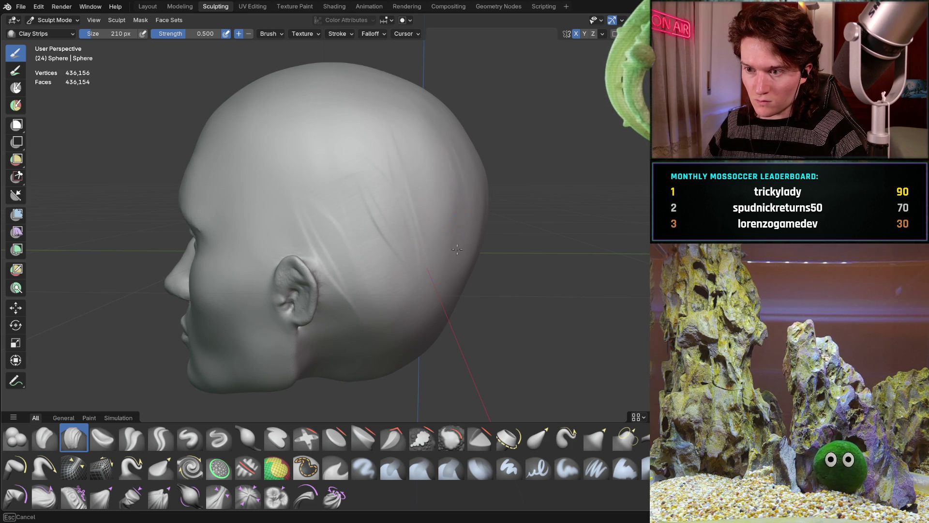
{"action": "middle_click_drag", "start_coordinate": [462, 196], "coordinate": [394, 191]}
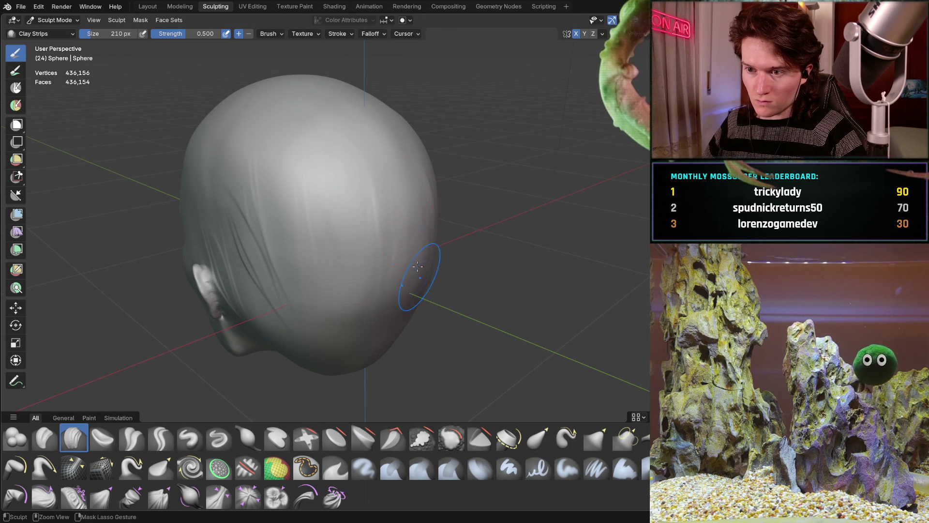
{"action": "mouse_move", "coordinate": [347, 130]}
{"action": "middle_mouse_down"}
{"action": "mouse_move", "coordinate": [411, 127]}
{"action": "mouse_move", "coordinate": [385, 187]}
{"action": "mouse_move", "coordinate": [379, 254]}
{"action": "middle_mouse_up"}
{"action": "middle_click_drag", "start_coordinate": [409, 161], "coordinate": [312, 216]}
{"action": "mouse_move", "coordinate": [267, 117]}
{"action": "middle_mouse_down"}
{"action": "mouse_move", "coordinate": [262, 139]}
{"action": "mouse_move", "coordinate": [353, 244]}
{"action": "middle_mouse_up"}
{"action": "mouse_move", "coordinate": [300, 224]}
{"action": "middle_mouse_down"}
{"action": "mouse_move", "coordinate": [401, 203]}
{"action": "mouse_move", "coordinate": [394, 156]}
{"action": "mouse_move", "coordinate": [411, 142]}
{"action": "mouse_move", "coordinate": [405, 154]}
{"action": "middle_mouse_up"}
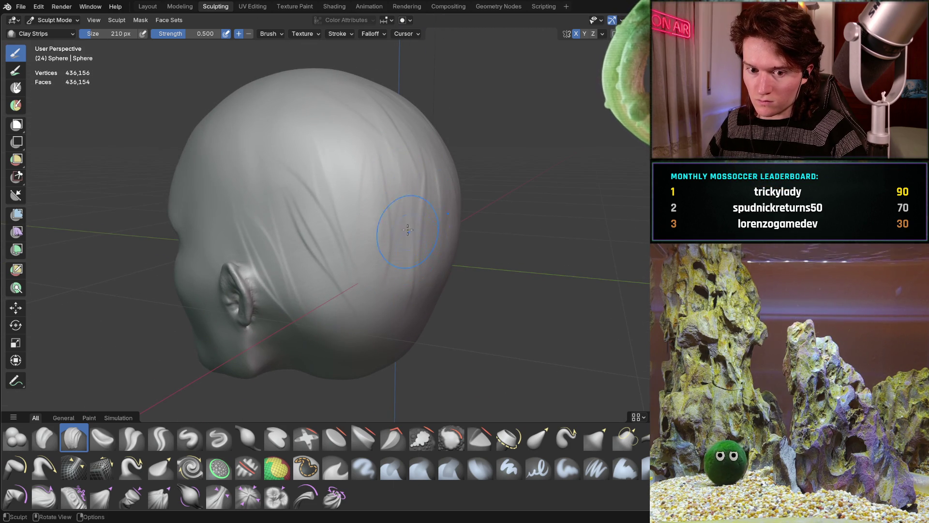
{"action": "middle_click_drag", "start_coordinate": [411, 248], "coordinate": [351, 215]}
{"action": "mouse_move", "coordinate": [344, 255]}
{"action": "middle_mouse_down"}
{"action": "mouse_move", "coordinate": [426, 218]}
{"action": "mouse_move", "coordinate": [412, 140]}
{"action": "mouse_move", "coordinate": [303, 144]}
{"action": "mouse_move", "coordinate": [332, 167]}
{"action": "middle_mouse_up"}
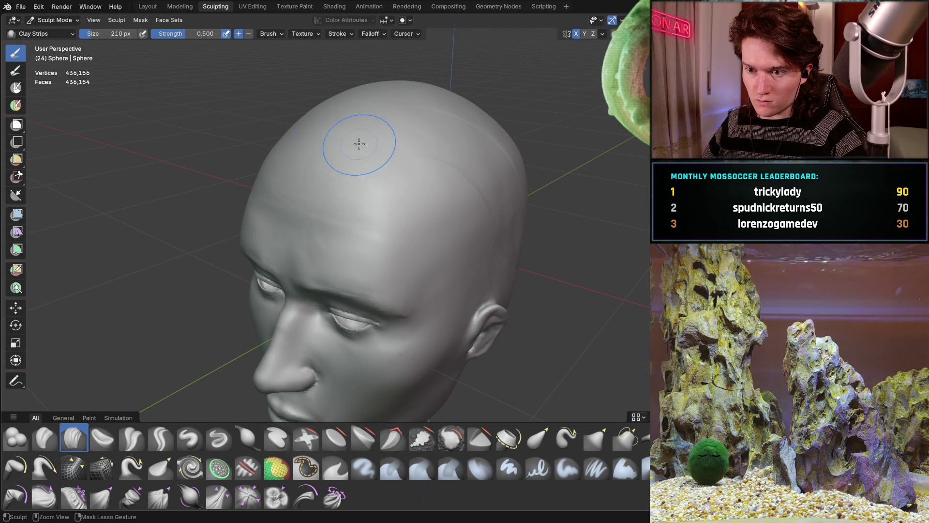
{"action": "mouse_move", "coordinate": [375, 139]}
{"action": "middle_mouse_down"}
{"action": "mouse_move", "coordinate": [299, 103]}
{"action": "mouse_move", "coordinate": [382, 148]}
{"action": "middle_mouse_up"}
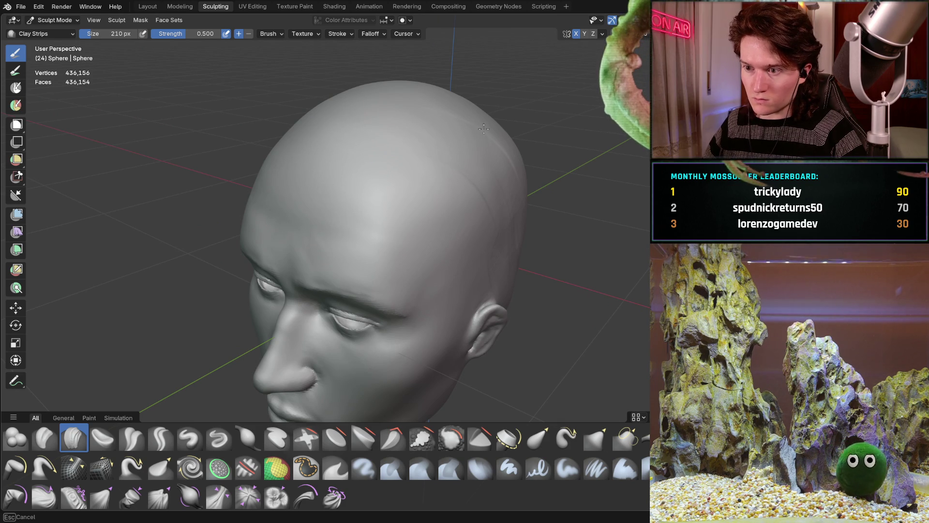
{"action": "middle_click_drag", "start_coordinate": [484, 202], "coordinate": [450, 217]}
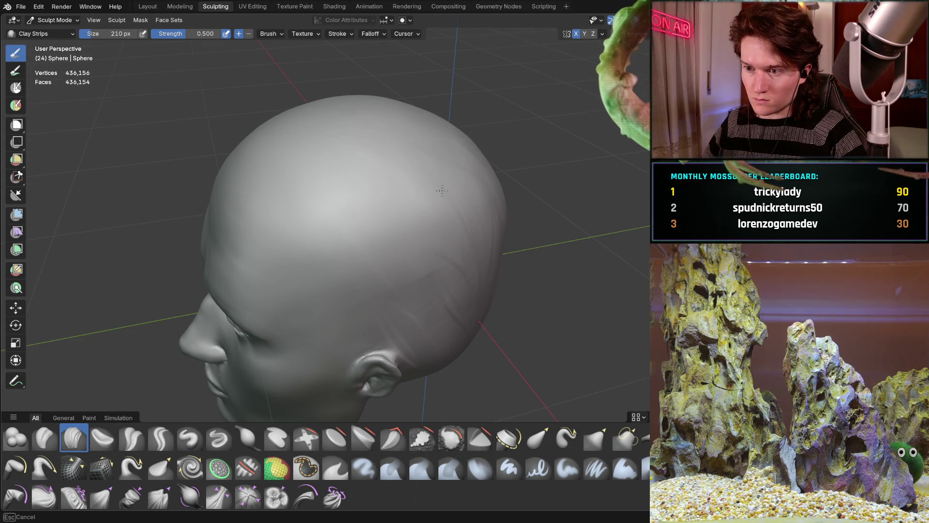
{"action": "middle_click_drag", "start_coordinate": [477, 258], "coordinate": [352, 205]}
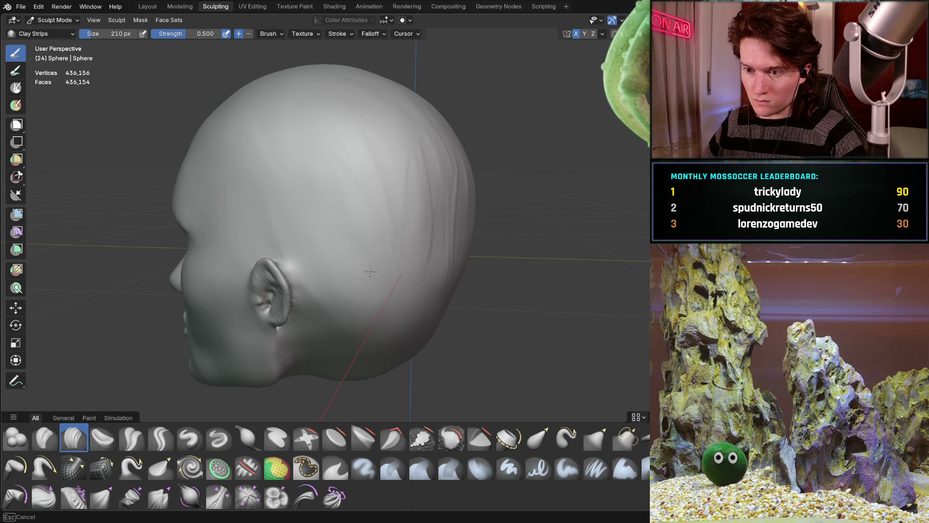
{"action": "mouse_move", "coordinate": [365, 236]}
{"action": "middle_mouse_down"}
{"action": "mouse_move", "coordinate": [383, 218]}
{"action": "mouse_move", "coordinate": [334, 191]}
{"action": "middle_mouse_up"}
{"action": "middle_click_drag", "start_coordinate": [405, 227], "coordinate": [313, 196]}
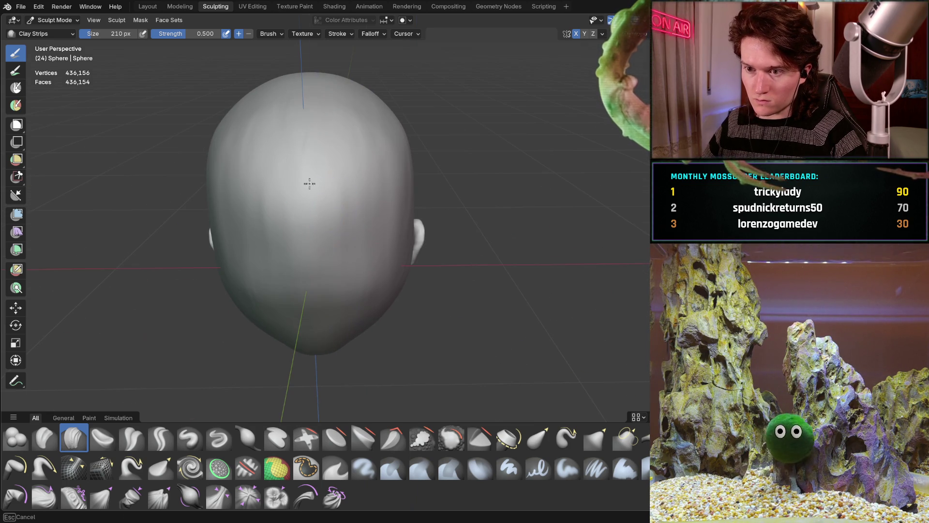
{"action": "mouse_move", "coordinate": [254, 304]}
{"action": "middle_mouse_down"}
{"action": "mouse_move", "coordinate": [386, 172]}
{"action": "mouse_move", "coordinate": [343, 200]}
{"action": "mouse_move", "coordinate": [369, 210]}
{"action": "mouse_move", "coordinate": [339, 233]}
{"action": "mouse_move", "coordinate": [324, 177]}
{"action": "mouse_move", "coordinate": [377, 243]}
{"action": "mouse_move", "coordinate": [450, 174]}
{"action": "mouse_move", "coordinate": [334, 206]}
{"action": "mouse_move", "coordinate": [407, 213]}
{"action": "mouse_move", "coordinate": [237, 228]}
{"action": "middle_mouse_up"}
{"action": "scroll", "coordinate": [344, 200], "scroll_direction": "down", "scroll_amount": 3}
{"action": "scroll", "coordinate": [475, 166], "scroll_direction": "up", "scroll_amount": 4}
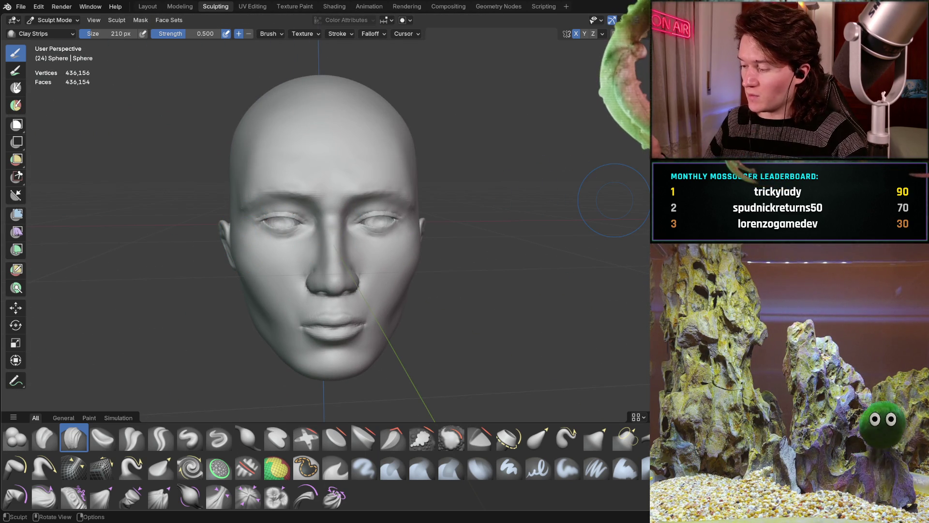
{"action": "mouse_move", "coordinate": [316, 231]}
{"action": "middle_mouse_down"}
{"action": "mouse_move", "coordinate": [297, 274]}
{"action": "mouse_move", "coordinate": [357, 213]}
{"action": "mouse_move", "coordinate": [358, 222]}
{"action": "mouse_move", "coordinate": [385, 218]}
{"action": "mouse_move", "coordinate": [354, 217]}
{"action": "mouse_move", "coordinate": [359, 210]}
{"action": "mouse_move", "coordinate": [363, 219]}
{"action": "middle_mouse_up"}
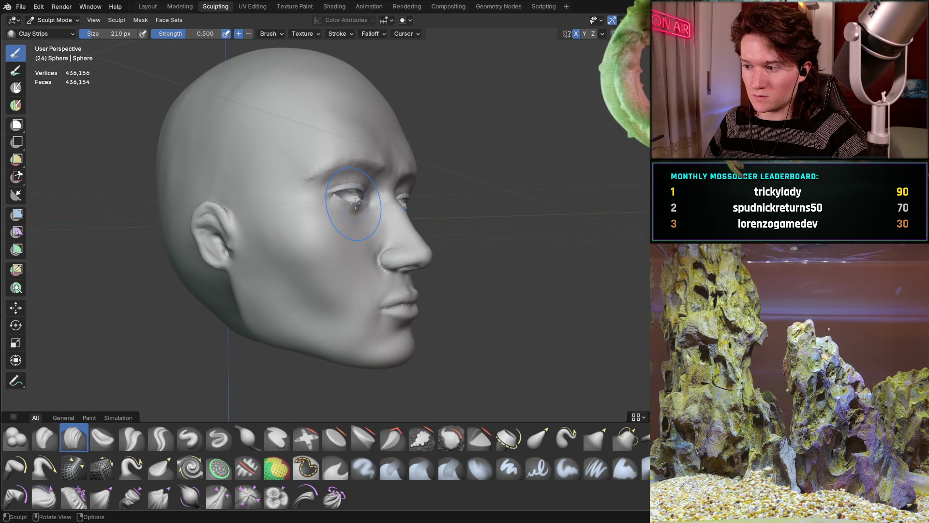
Add Clay Strips striations and crease marks across the cheek beside the nose.
{"action": "middle_click_drag", "start_coordinate": [343, 213], "coordinate": [352, 212]}
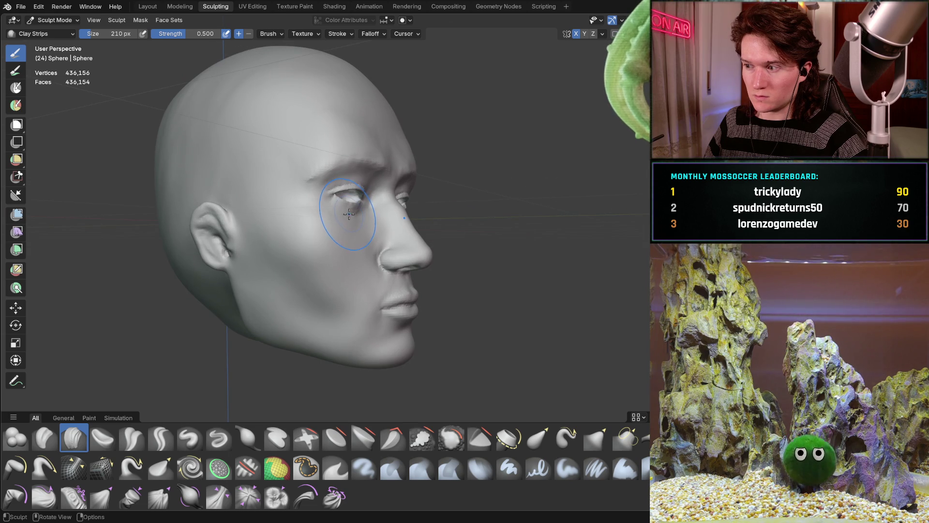
{"action": "middle_click_drag", "start_coordinate": [348, 212], "coordinate": [350, 210]}
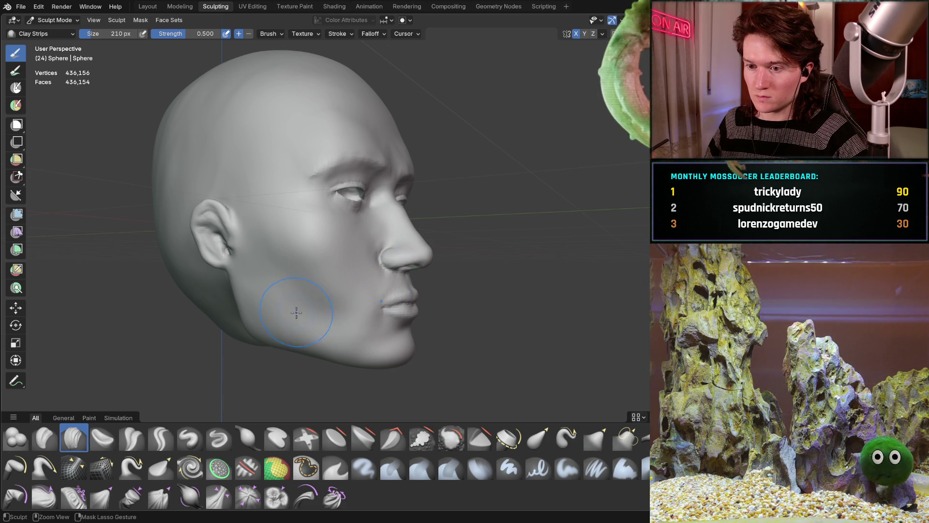
{"action": "scroll", "coordinate": [297, 311], "scroll_direction": "up", "scroll_amount": 4}
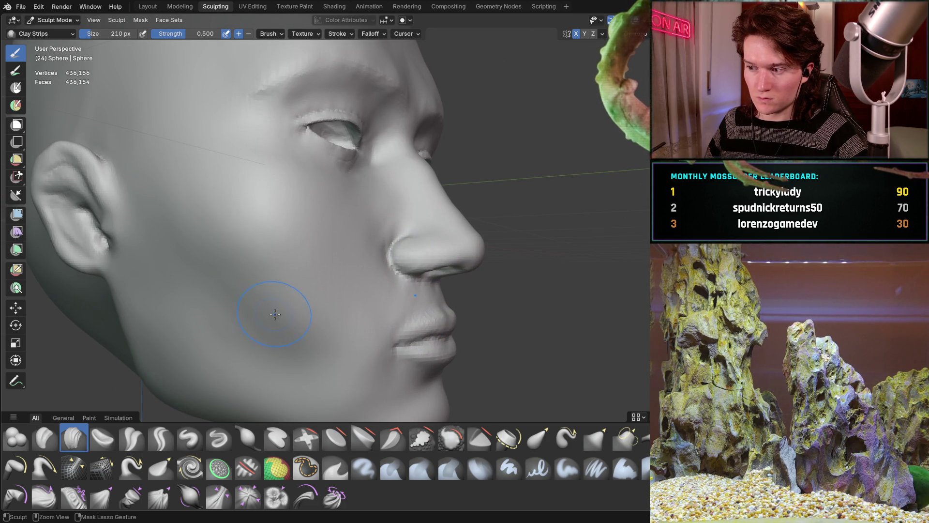
{"action": "mouse_move", "coordinate": [279, 297]}
{"action": "left_mouse_down"}
{"action": "mouse_move", "coordinate": [342, 269]}
{"action": "mouse_move", "coordinate": [300, 310]}
{"action": "mouse_move", "coordinate": [316, 282]}
{"action": "left_mouse_up"}
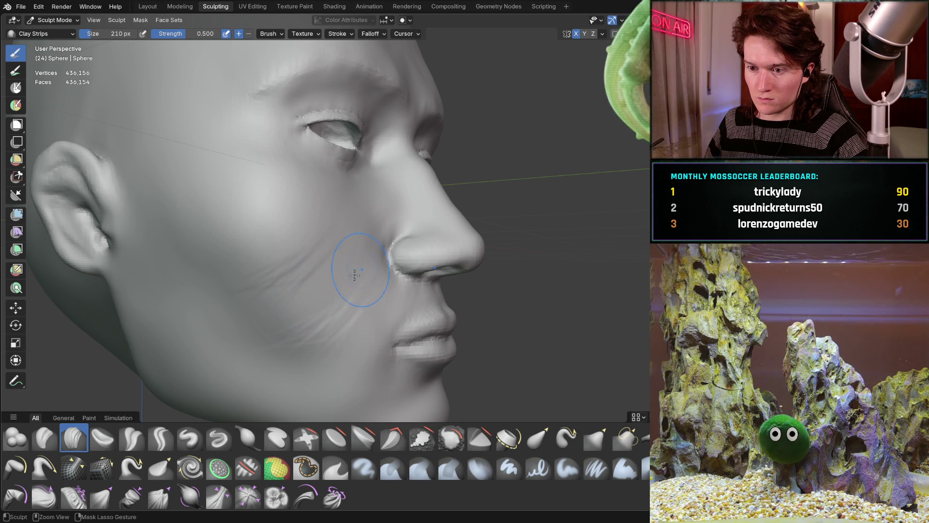
{"action": "mouse_move", "coordinate": [300, 263]}
{"action": "middle_mouse_down"}
{"action": "mouse_move", "coordinate": [264, 280]}
{"action": "mouse_move", "coordinate": [286, 295]}
{"action": "mouse_move", "coordinate": [351, 263]}
{"action": "middle_mouse_up"}
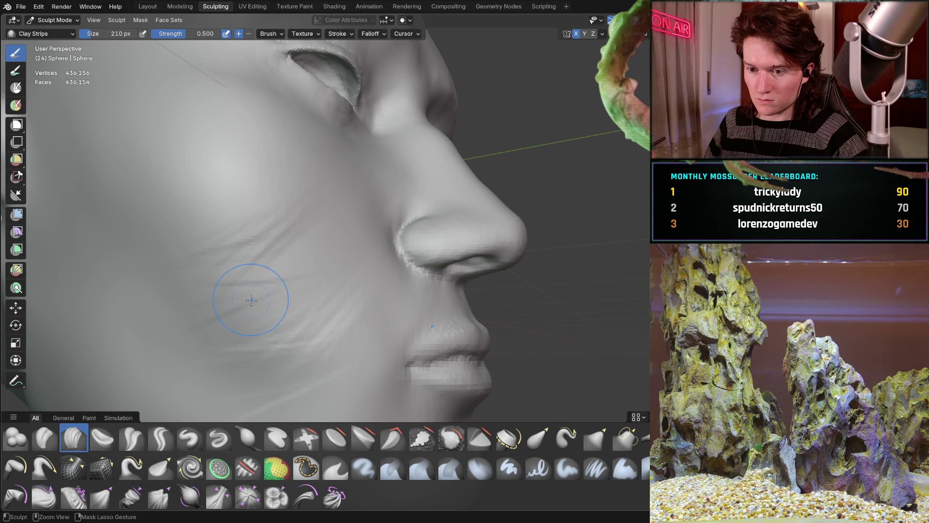
{"action": "mouse_move", "coordinate": [278, 340]}
{"action": "left_mouse_down"}
{"action": "mouse_move", "coordinate": [334, 234]}
{"action": "mouse_move", "coordinate": [346, 284]}
{"action": "left_mouse_up"}
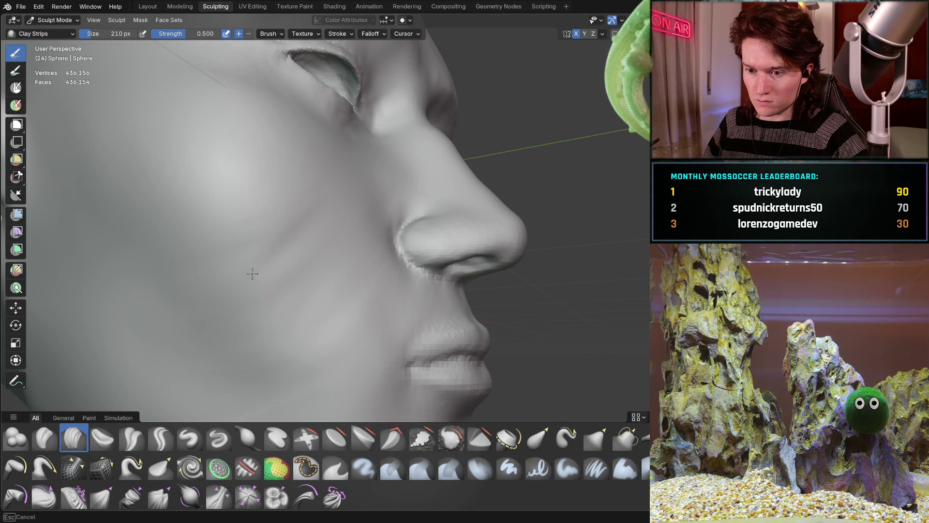
Orbit and zoom in to a side-on view of the lips and nose.
{"action": "mouse_move", "coordinate": [330, 243]}
{"action": "middle_mouse_down"}
{"action": "mouse_move", "coordinate": [243, 270]}
{"action": "mouse_move", "coordinate": [304, 243]}
{"action": "middle_mouse_up"}
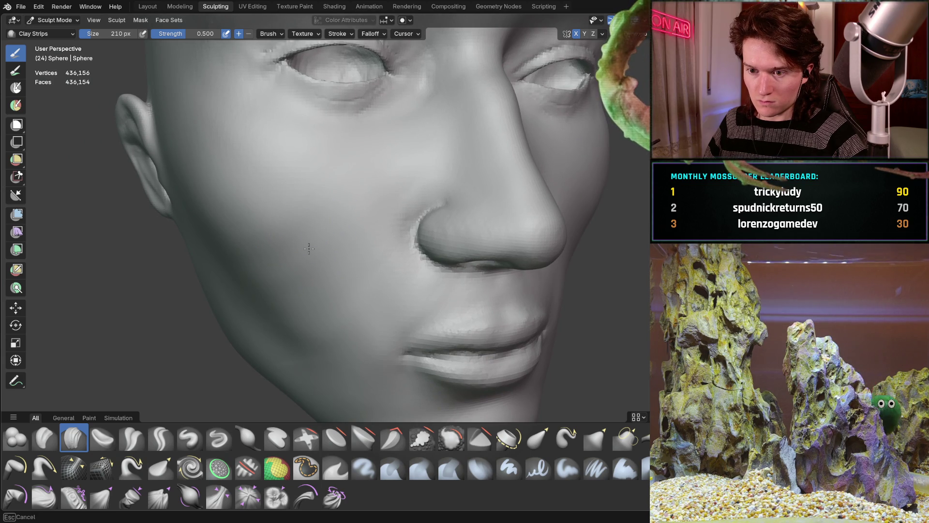
{"action": "middle_click_drag", "start_coordinate": [349, 276], "coordinate": [357, 255]}
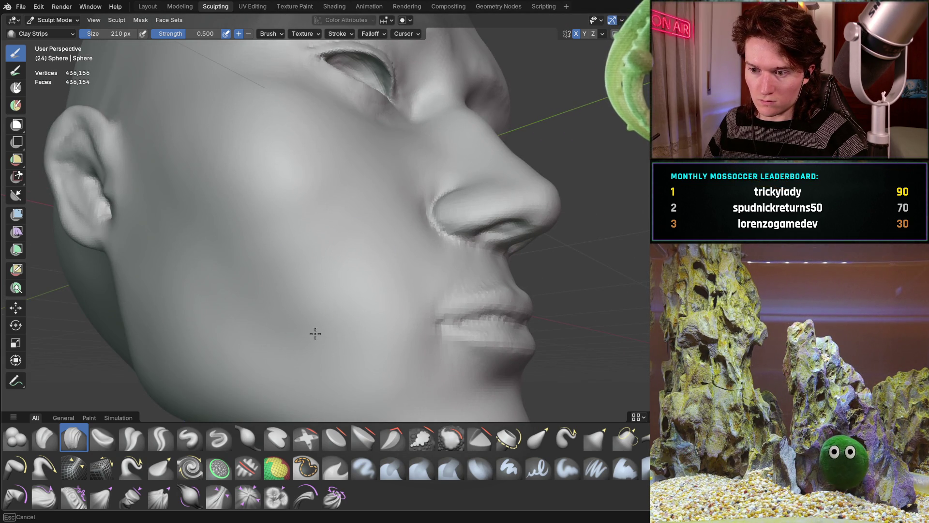
{"action": "mouse_move", "coordinate": [308, 237]}
{"action": "middle_mouse_down"}
{"action": "mouse_move", "coordinate": [276, 257]}
{"action": "mouse_move", "coordinate": [278, 229]}
{"action": "mouse_move", "coordinate": [415, 166]}
{"action": "middle_mouse_up"}
{"action": "middle_click_drag", "start_coordinate": [285, 282], "coordinate": [334, 237], "text": "ctrl"}
{"action": "middle_click_drag", "start_coordinate": [259, 220], "coordinate": [259, 215]}
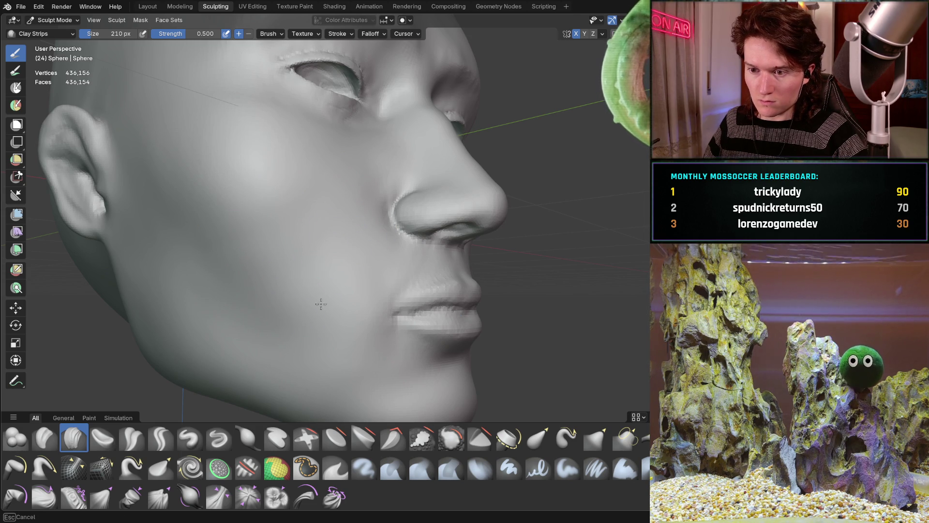
{"action": "mouse_move", "coordinate": [327, 206]}
{"action": "middle_mouse_down"}
{"action": "mouse_move", "coordinate": [297, 193]}
{"action": "mouse_move", "coordinate": [257, 208]}
{"action": "middle_mouse_up"}
{"action": "scroll", "coordinate": [312, 260], "scroll_direction": "up", "scroll_amount": 6}
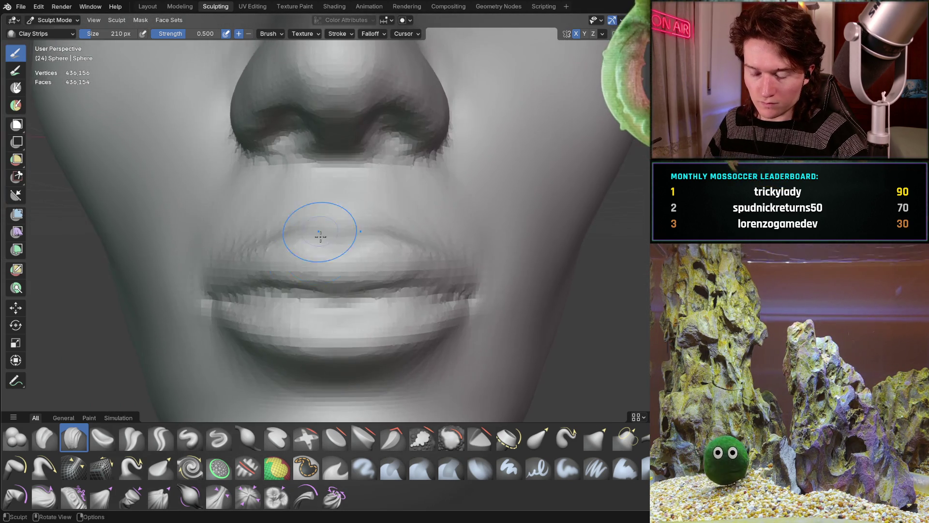
{"action": "mouse_move", "coordinate": [320, 236]}
{"action": "middle_mouse_down"}
{"action": "mouse_move", "coordinate": [284, 238]}
{"action": "mouse_move", "coordinate": [353, 236]}
{"action": "mouse_move", "coordinate": [338, 232]}
{"action": "mouse_move", "coordinate": [333, 248]}
{"action": "mouse_move", "coordinate": [249, 249]}
{"action": "middle_mouse_up"}
{"action": "scroll", "coordinate": [307, 228], "scroll_direction": "up", "scroll_amount": 4}
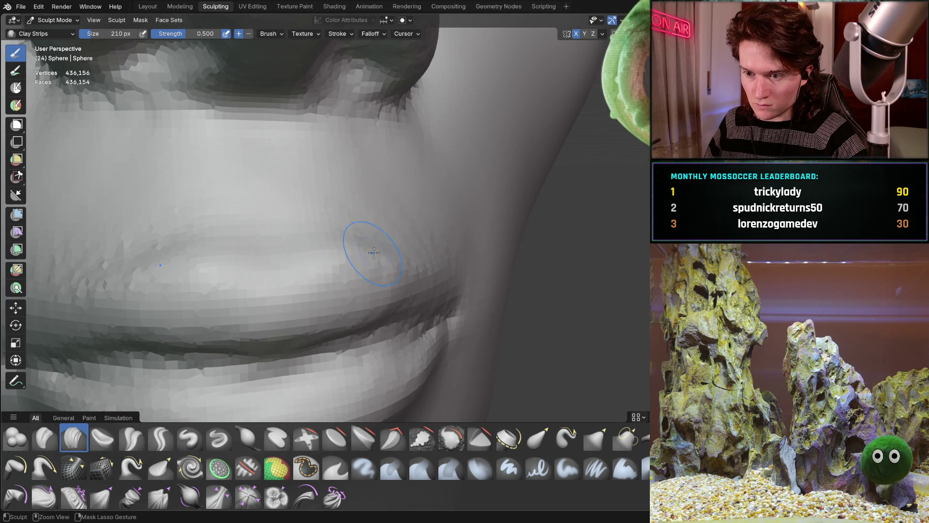
{"action": "middle_click_drag", "start_coordinate": [365, 253], "coordinate": [347, 255], "text": "ctrl"}
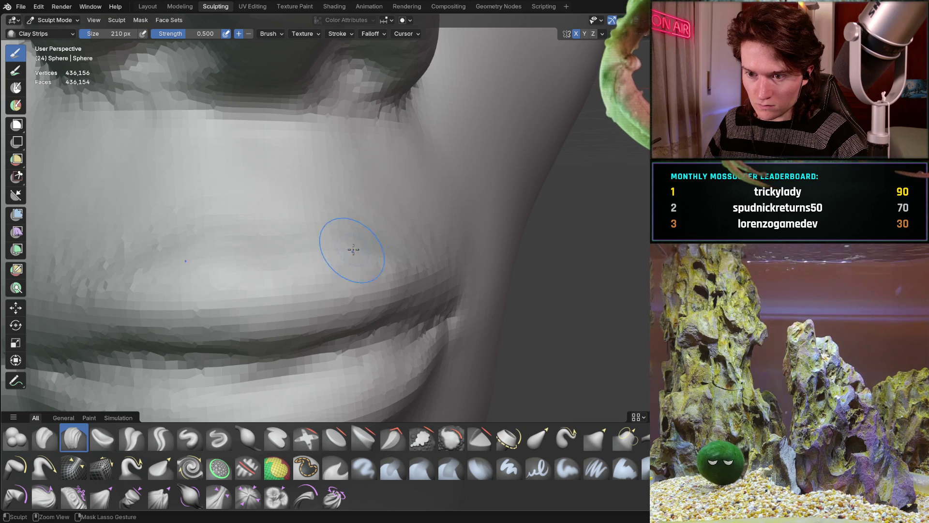
{"action": "scroll", "coordinate": [368, 238], "scroll_direction": "down", "scroll_amount": 6}
{"action": "mouse_move", "coordinate": [257, 272]}
{"action": "middle_mouse_down"}
{"action": "mouse_move", "coordinate": [222, 252]}
{"action": "mouse_move", "coordinate": [276, 211]}
{"action": "middle_mouse_up"}
Stroke across the upper lip and build up the cheek surface with Clay Strips.
{"action": "left_click_drag", "start_coordinate": [253, 243], "coordinate": [336, 264]}
{"action": "mouse_move", "coordinate": [281, 222]}
{"action": "middle_mouse_down"}
{"action": "mouse_move", "coordinate": [369, 265]}
{"action": "mouse_move", "coordinate": [326, 243]}
{"action": "mouse_move", "coordinate": [336, 261]}
{"action": "mouse_move", "coordinate": [298, 233]}
{"action": "mouse_move", "coordinate": [338, 235]}
{"action": "mouse_move", "coordinate": [276, 251]}
{"action": "middle_mouse_up"}
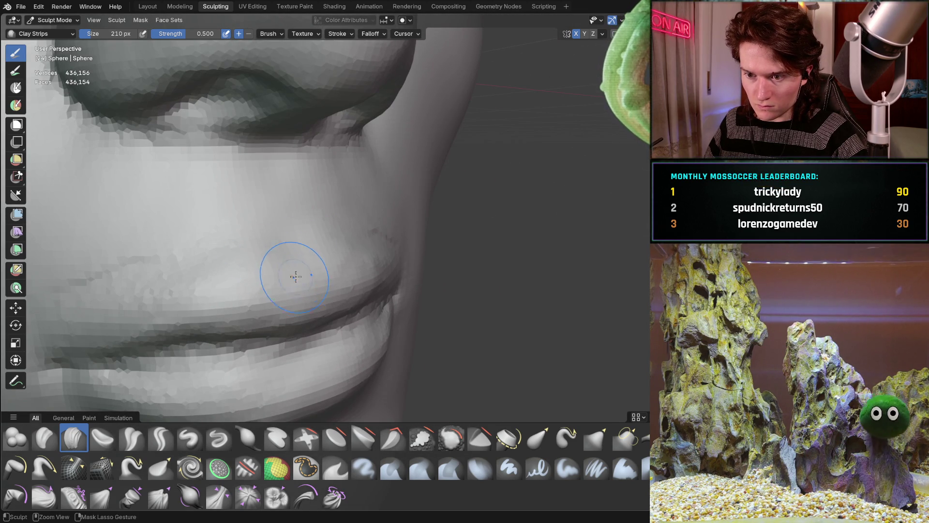
{"action": "mouse_move", "coordinate": [234, 280]}
{"action": "left_mouse_down"}
{"action": "mouse_move", "coordinate": [191, 256]}
{"action": "mouse_move", "coordinate": [154, 264]}
{"action": "mouse_move", "coordinate": [201, 249]}
{"action": "left_mouse_up"}
{"action": "mouse_move", "coordinate": [201, 249]}
{"action": "middle_mouse_down"}
{"action": "mouse_move", "coordinate": [280, 234]}
{"action": "mouse_move", "coordinate": [232, 296]}
{"action": "mouse_move", "coordinate": [297, 222]}
{"action": "mouse_move", "coordinate": [246, 276]}
{"action": "middle_mouse_up"}
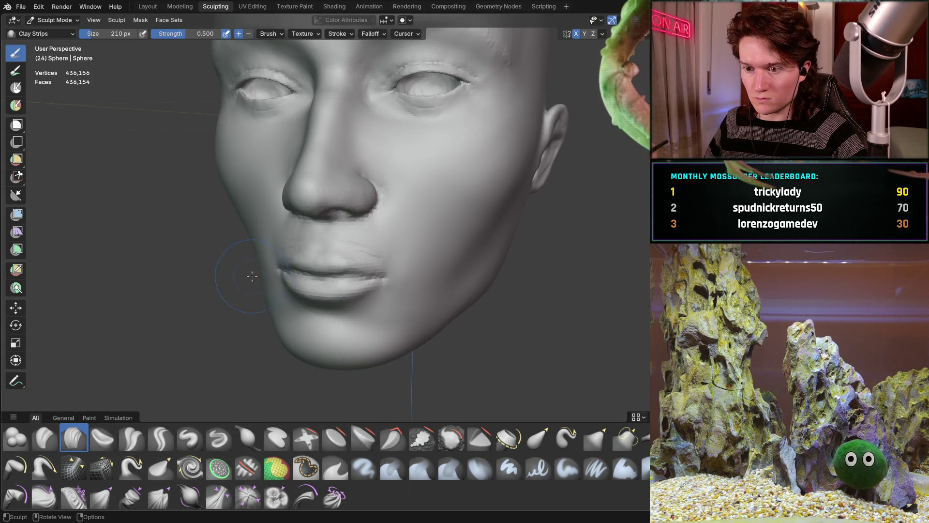
{"action": "scroll", "coordinate": [247, 276], "scroll_direction": "up", "scroll_amount": 5}
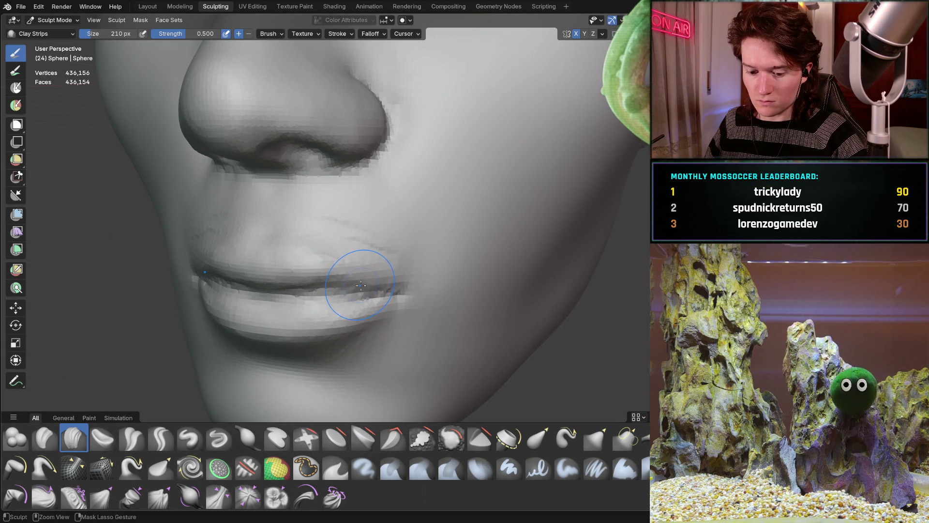
{"action": "middle_click_drag", "start_coordinate": [286, 252], "coordinate": [317, 248]}
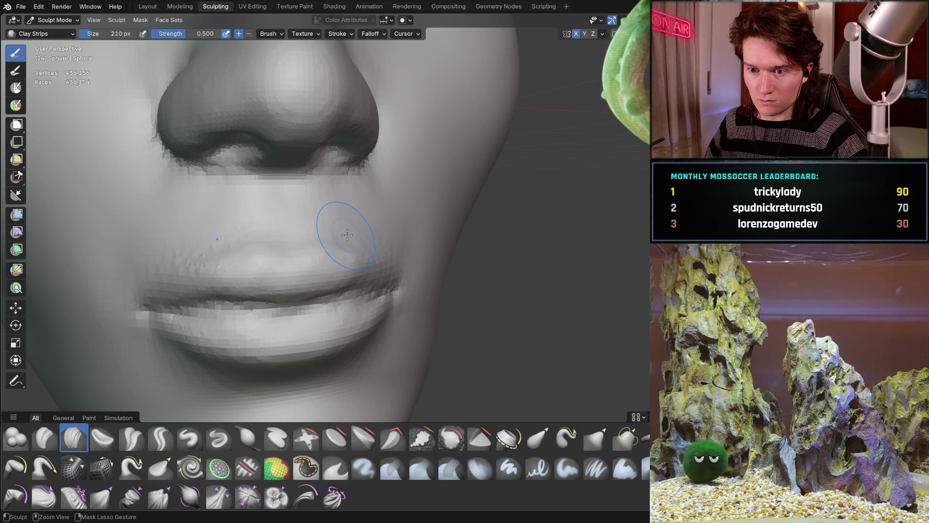
{"action": "scroll", "coordinate": [314, 252], "scroll_direction": "up", "scroll_amount": 3}
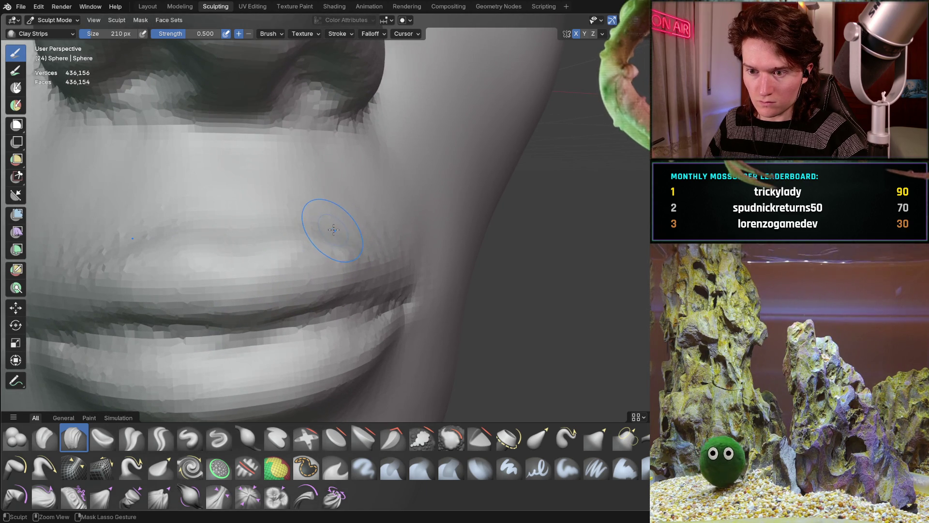
{"action": "scroll", "coordinate": [227, 315], "scroll_direction": "down", "scroll_amount": 3}
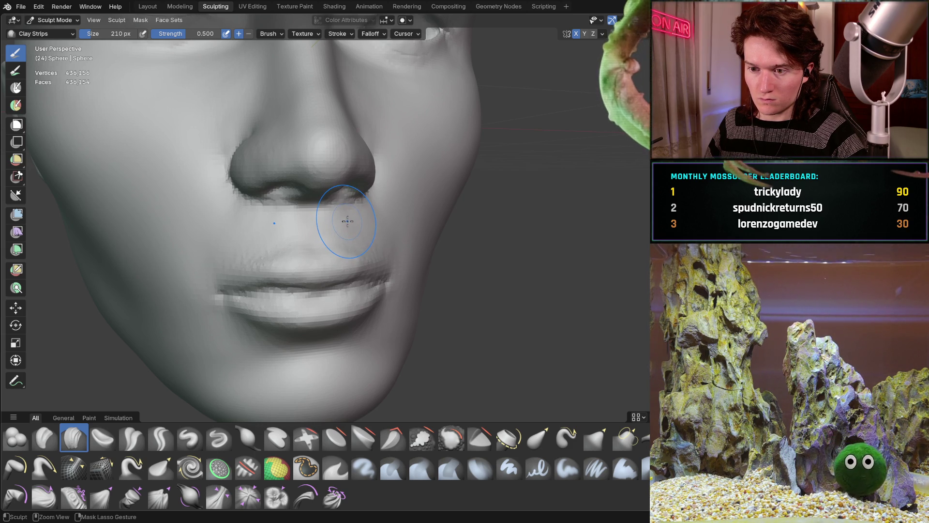
{"action": "mouse_move", "coordinate": [335, 226]}
{"action": "middle_mouse_down"}
{"action": "mouse_move", "coordinate": [281, 271]}
{"action": "mouse_move", "coordinate": [235, 292]}
{"action": "mouse_move", "coordinate": [271, 252]}
{"action": "mouse_move", "coordinate": [324, 242]}
{"action": "mouse_move", "coordinate": [359, 172]}
{"action": "mouse_move", "coordinate": [350, 197]}
{"action": "middle_mouse_up"}
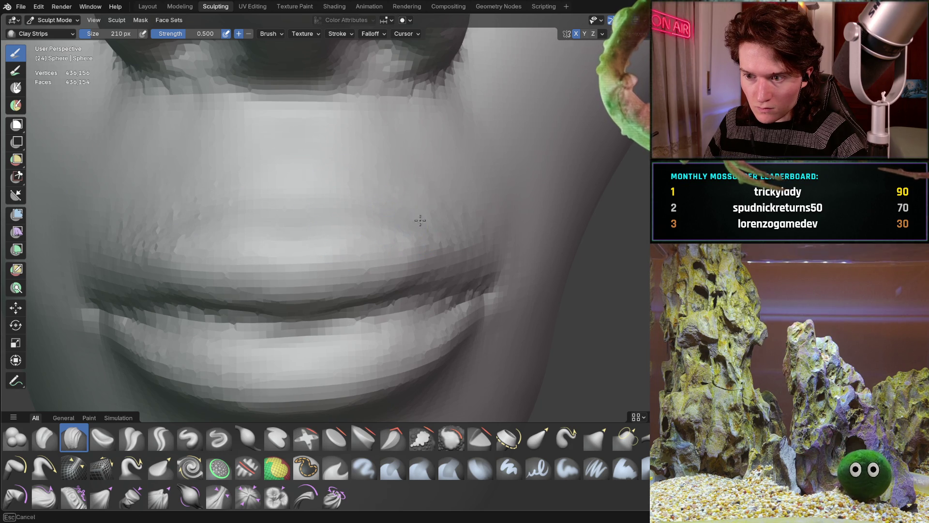
{"action": "middle_click_drag", "start_coordinate": [467, 212], "coordinate": [417, 195]}
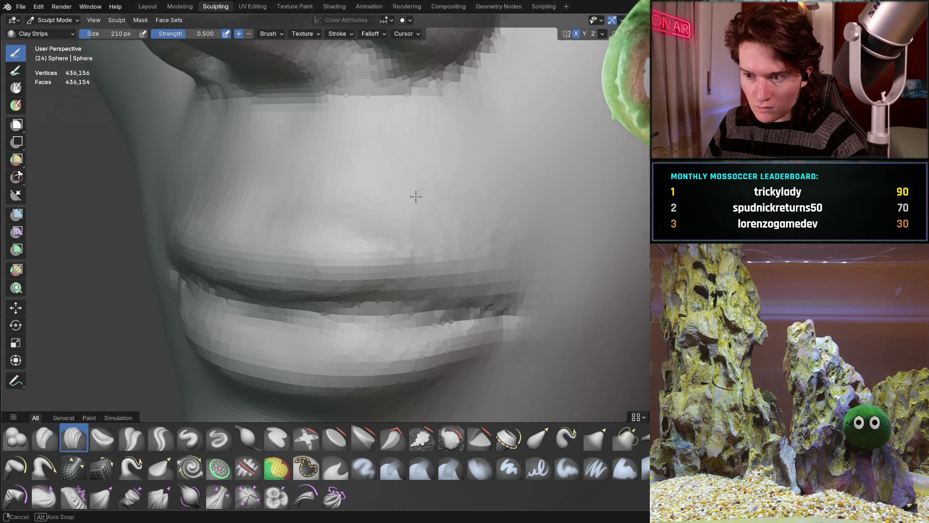
{"action": "mouse_move", "coordinate": [469, 241]}
{"action": "middle_mouse_down"}
{"action": "mouse_move", "coordinate": [287, 215]}
{"action": "mouse_move", "coordinate": [378, 216]}
{"action": "mouse_move", "coordinate": [350, 194]}
{"action": "mouse_move", "coordinate": [302, 215]}
{"action": "middle_mouse_up"}
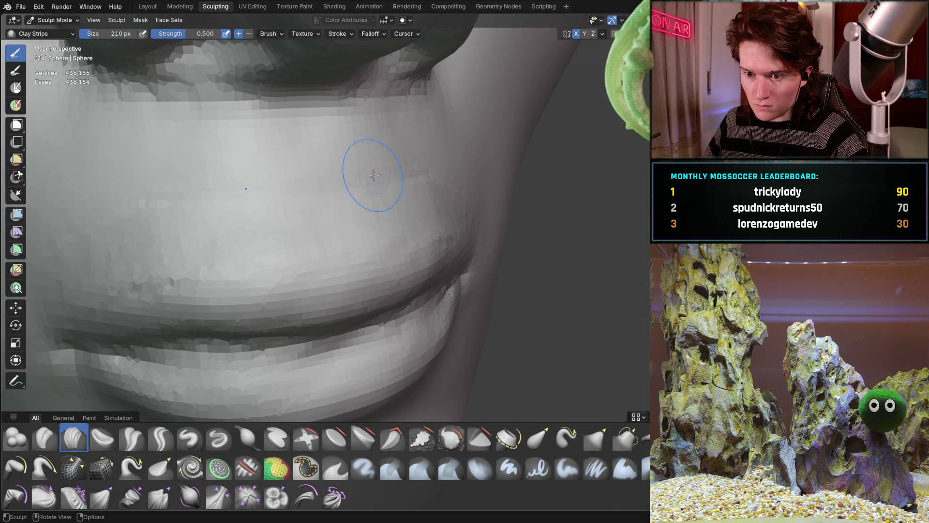
{"action": "mouse_move", "coordinate": [321, 262]}
{"action": "middle_mouse_down"}
{"action": "mouse_move", "coordinate": [275, 199]}
{"action": "mouse_move", "coordinate": [252, 216]}
{"action": "middle_mouse_up"}
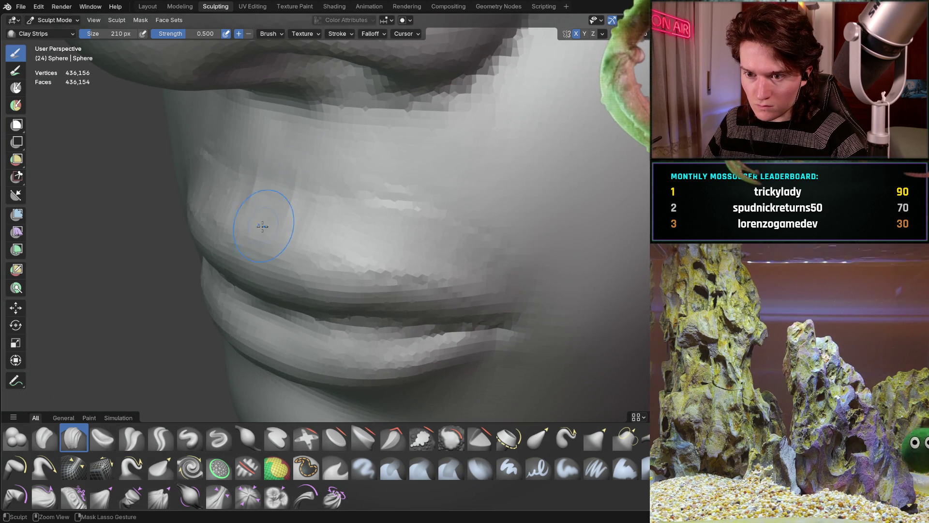
{"action": "scroll", "coordinate": [281, 167], "scroll_direction": "up", "scroll_amount": 5}
{"action": "mouse_move", "coordinate": [266, 181]}
{"action": "middle_mouse_down"}
{"action": "mouse_move", "coordinate": [243, 187]}
{"action": "mouse_move", "coordinate": [230, 230]}
{"action": "middle_mouse_up"}
{"action": "scroll", "coordinate": [236, 104], "scroll_direction": "down", "scroll_amount": 5}
{"action": "mouse_move", "coordinate": [290, 164]}
{"action": "middle_mouse_down"}
{"action": "mouse_move", "coordinate": [305, 182]}
{"action": "mouse_move", "coordinate": [223, 180]}
{"action": "middle_mouse_up"}
{"action": "mouse_move", "coordinate": [301, 239]}
{"action": "middle_mouse_down"}
{"action": "mouse_move", "coordinate": [212, 241]}
{"action": "mouse_move", "coordinate": [202, 251]}
{"action": "mouse_move", "coordinate": [338, 206]}
{"action": "mouse_move", "coordinate": [422, 234]}
{"action": "middle_mouse_up"}
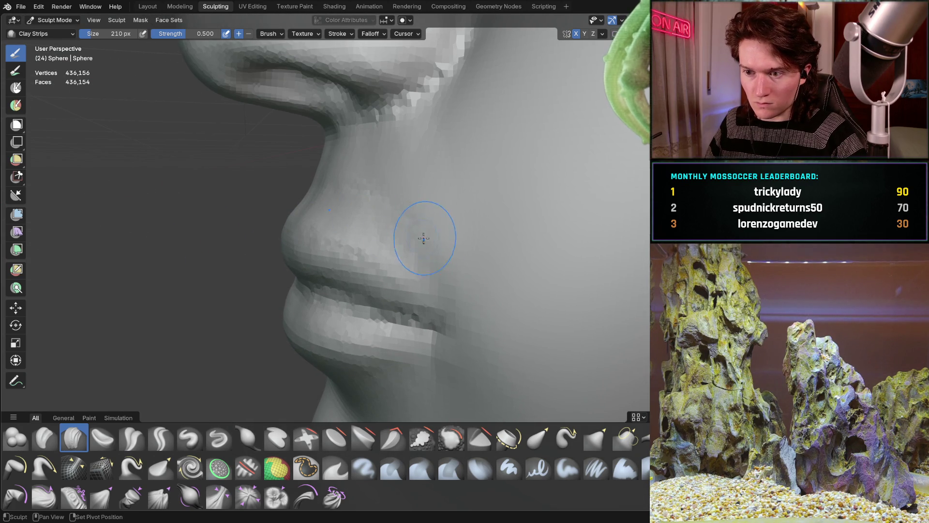
{"action": "middle_click_drag", "start_coordinate": [326, 196], "coordinate": [325, 196]}
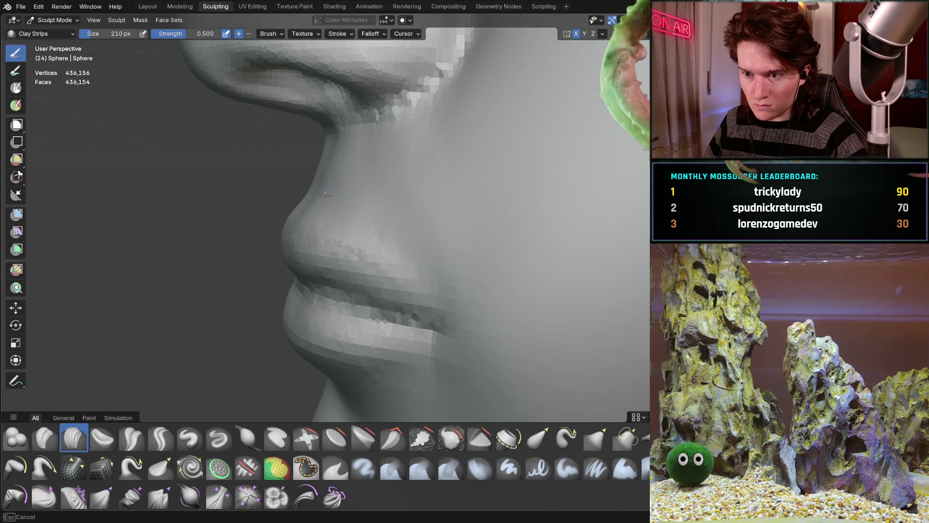
{"action": "mouse_move", "coordinate": [455, 289]}
{"action": "middle_mouse_down"}
{"action": "mouse_move", "coordinate": [342, 187]}
{"action": "mouse_move", "coordinate": [269, 206]}
{"action": "middle_mouse_up"}
{"action": "scroll", "coordinate": [305, 189], "scroll_direction": "up", "scroll_amount": 2}
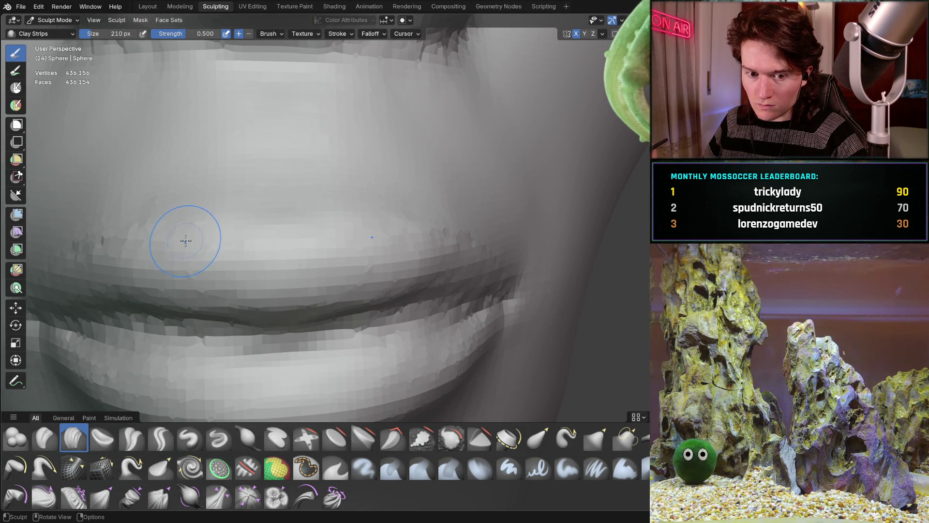
{"action": "middle_click_drag", "start_coordinate": [275, 189], "coordinate": [241, 170], "text": "ctrl"}
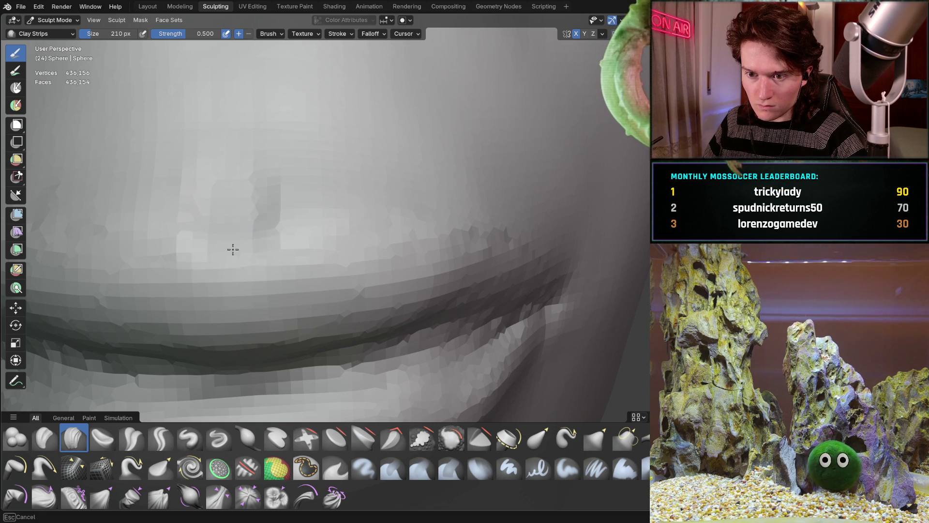
{"action": "middle_click_drag", "start_coordinate": [226, 235], "coordinate": [190, 255], "text": "ctrl"}
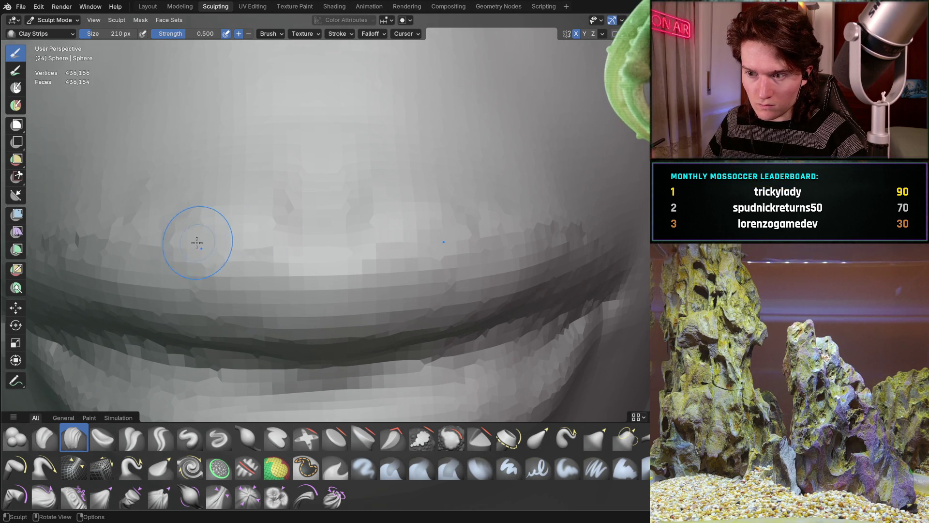
{"action": "mouse_move", "coordinate": [273, 185]}
{"action": "middle_mouse_down", "text": "ctrl"}
{"action": "mouse_move", "coordinate": [183, 280]}
{"action": "mouse_move", "coordinate": [242, 233]}
{"action": "middle_mouse_up", "text": "ctrl"}
{"action": "scroll", "coordinate": [317, 177], "scroll_direction": "up", "scroll_amount": 6}
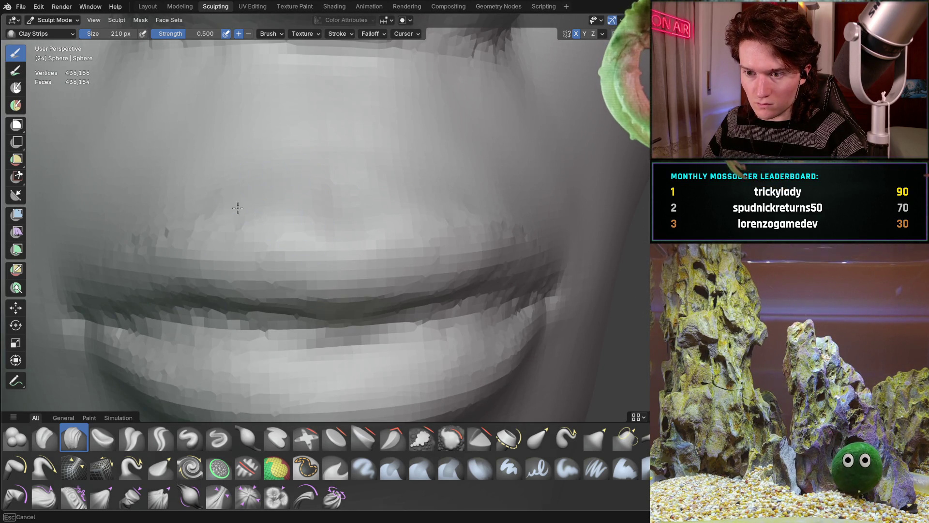
{"action": "middle_click_drag", "start_coordinate": [147, 190], "coordinate": [139, 230]}
{"action": "middle_click_drag", "start_coordinate": [259, 89], "coordinate": [241, 145]}
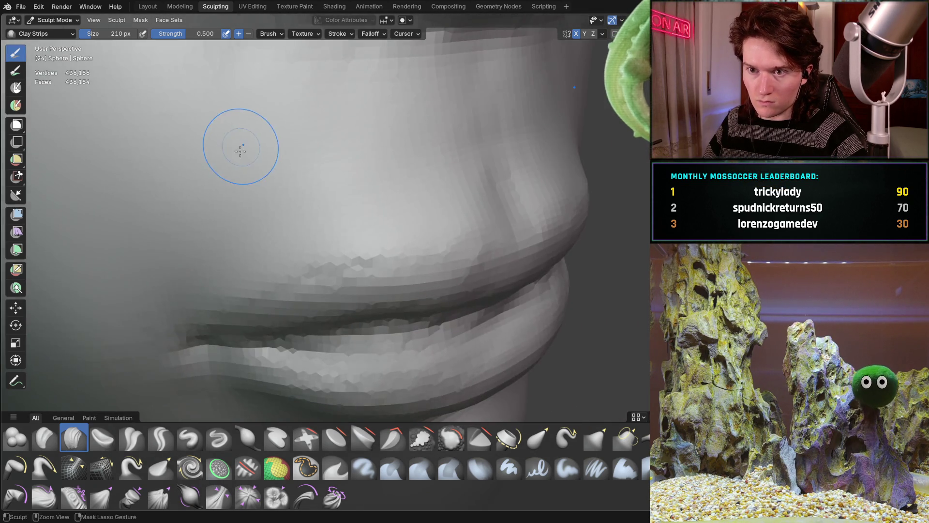
{"action": "scroll", "coordinate": [311, 174], "scroll_direction": "down", "scroll_amount": 4}
{"action": "mouse_move", "coordinate": [311, 174]}
{"action": "middle_mouse_down"}
{"action": "mouse_move", "coordinate": [376, 152]}
{"action": "mouse_move", "coordinate": [342, 198]}
{"action": "mouse_move", "coordinate": [227, 195]}
{"action": "middle_mouse_up"}
{"action": "mouse_move", "coordinate": [330, 202]}
{"action": "middle_mouse_down"}
{"action": "mouse_move", "coordinate": [297, 183]}
{"action": "mouse_move", "coordinate": [264, 188]}
{"action": "mouse_move", "coordinate": [334, 187]}
{"action": "mouse_move", "coordinate": [338, 178]}
{"action": "mouse_move", "coordinate": [311, 180]}
{"action": "mouse_move", "coordinate": [318, 219]}
{"action": "mouse_move", "coordinate": [315, 197]}
{"action": "middle_mouse_up"}
{"action": "mouse_move", "coordinate": [266, 261]}
{"action": "middle_mouse_down", "text": "ctrl"}
{"action": "mouse_move", "coordinate": [264, 271]}
{"action": "mouse_move", "coordinate": [228, 264]}
{"action": "mouse_move", "coordinate": [250, 261]}
{"action": "mouse_move", "coordinate": [242, 300]}
{"action": "mouse_move", "coordinate": [340, 277]}
{"action": "mouse_move", "coordinate": [362, 211]}
{"action": "middle_mouse_up", "text": "ctrl"}
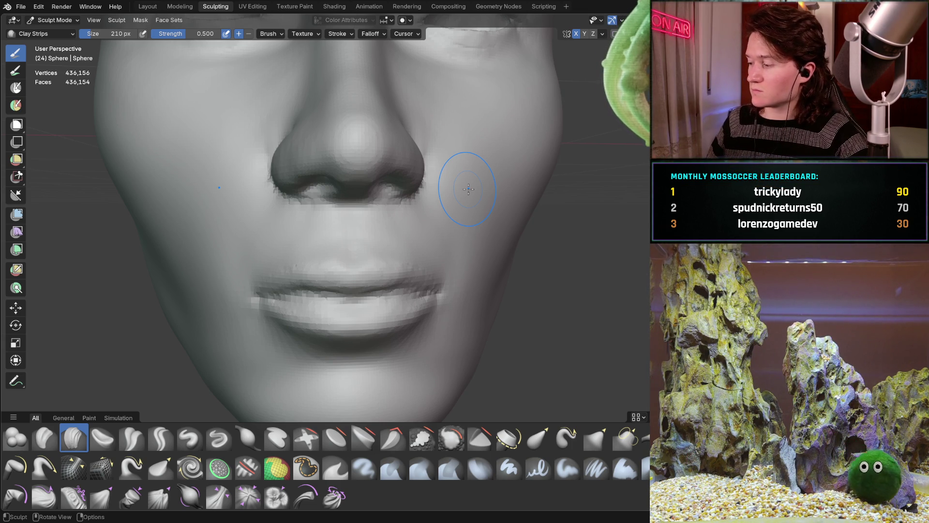
{"action": "middle_click_drag", "start_coordinate": [298, 237], "coordinate": [401, 263]}
{"action": "middle_click_drag", "start_coordinate": [307, 249], "coordinate": [363, 257]}
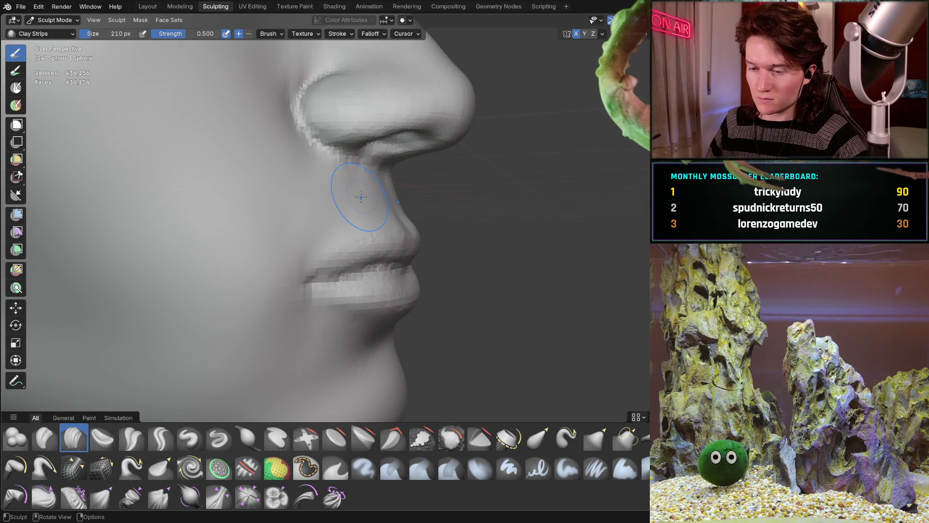
{"action": "scroll", "coordinate": [375, 252], "scroll_direction": "up", "scroll_amount": 6}
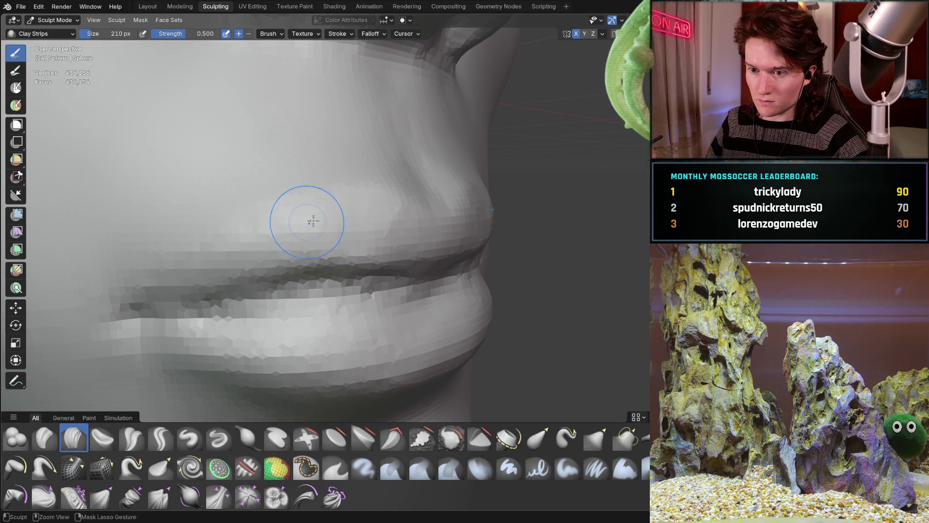
{"action": "mouse_move", "coordinate": [188, 270]}
{"action": "middle_mouse_down", "text": "ctrl"}
{"action": "mouse_move", "coordinate": [338, 203]}
{"action": "mouse_move", "coordinate": [273, 229]}
{"action": "middle_mouse_up", "text": "ctrl"}
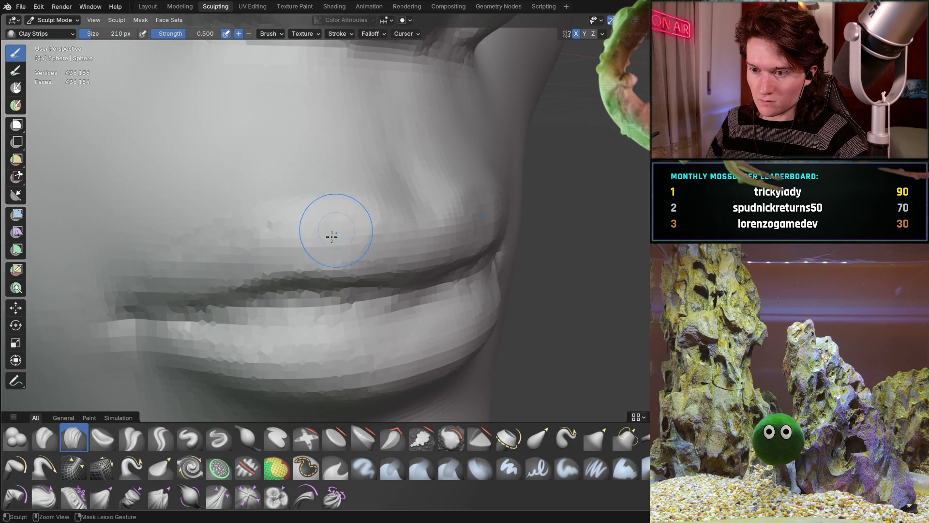
{"action": "middle_click_drag", "start_coordinate": [400, 248], "coordinate": [346, 206], "text": "ctrl"}
{"action": "mouse_move", "coordinate": [294, 217]}
{"action": "middle_mouse_down"}
{"action": "mouse_move", "coordinate": [276, 252]}
{"action": "mouse_move", "coordinate": [343, 207]}
{"action": "middle_mouse_up"}
{"action": "scroll", "coordinate": [343, 207], "scroll_direction": "down", "scroll_amount": 3}
{"action": "scroll", "coordinate": [316, 192], "scroll_direction": "up", "scroll_amount": 5}
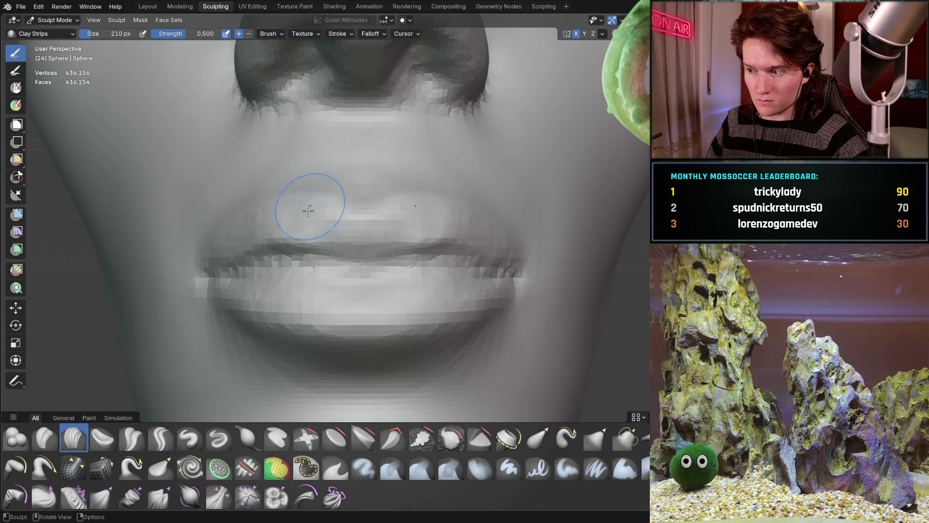
{"action": "scroll", "coordinate": [319, 205], "scroll_direction": "up", "scroll_amount": 4}
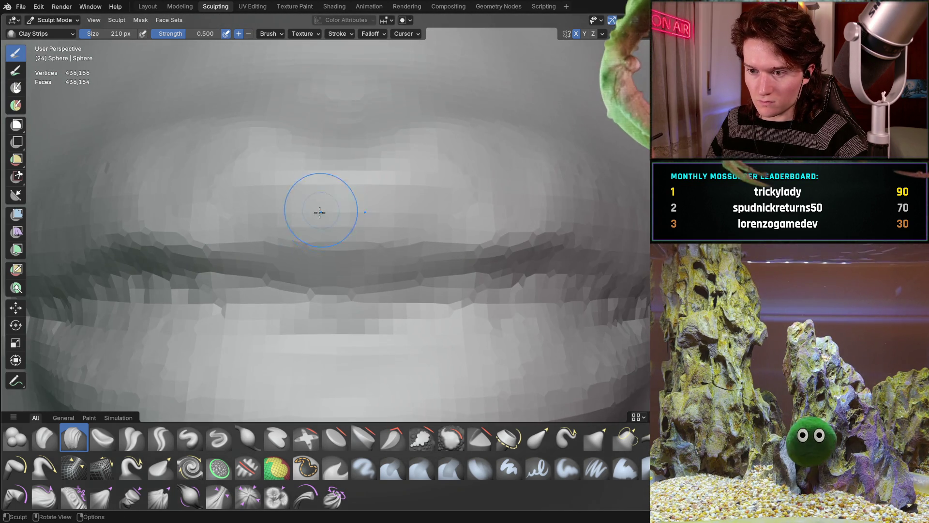
{"action": "middle_click_drag", "start_coordinate": [321, 208], "coordinate": [360, 232], "text": "ctrl"}
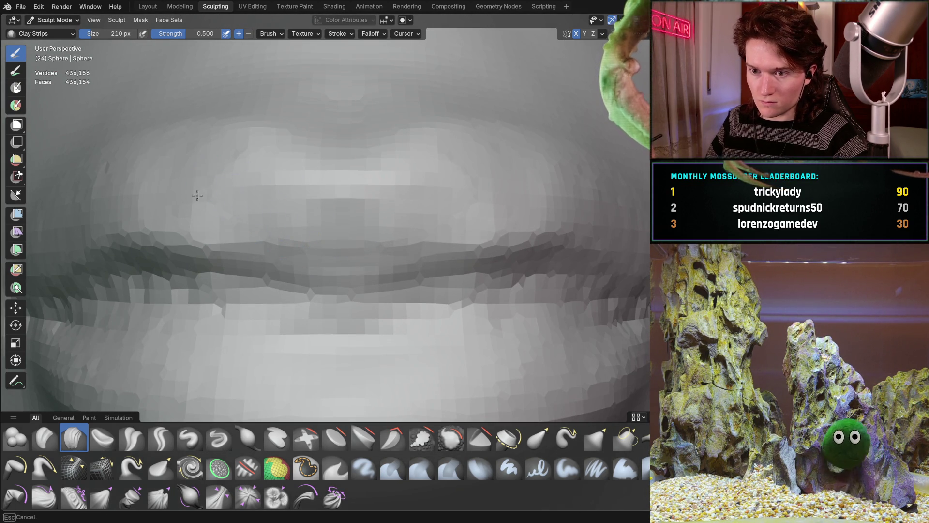
{"action": "mouse_move", "coordinate": [124, 187]}
{"action": "middle_mouse_down"}
{"action": "mouse_move", "coordinate": [353, 201]}
{"action": "mouse_move", "coordinate": [323, 264]}
{"action": "middle_mouse_up"}
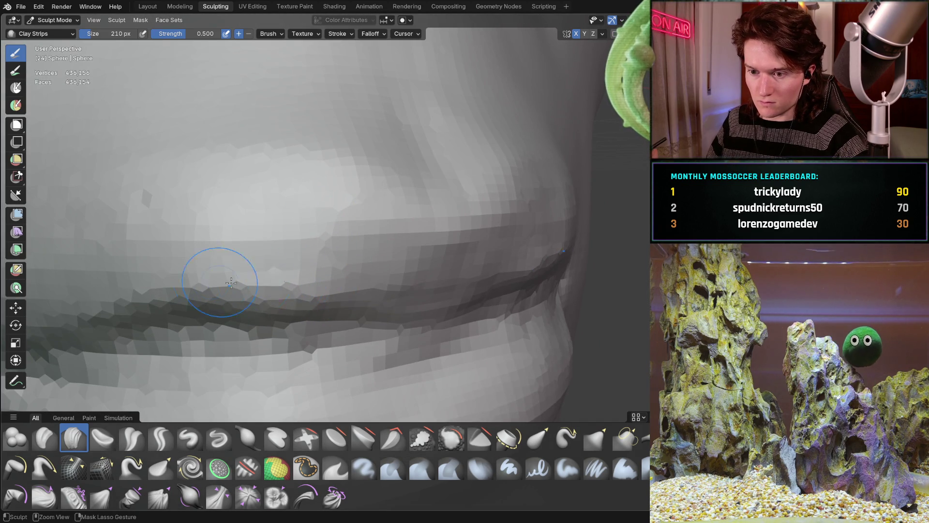
{"action": "scroll", "coordinate": [206, 267], "scroll_direction": "down", "scroll_amount": 4}
{"action": "middle_click_drag", "start_coordinate": [206, 267], "coordinate": [416, 230]}
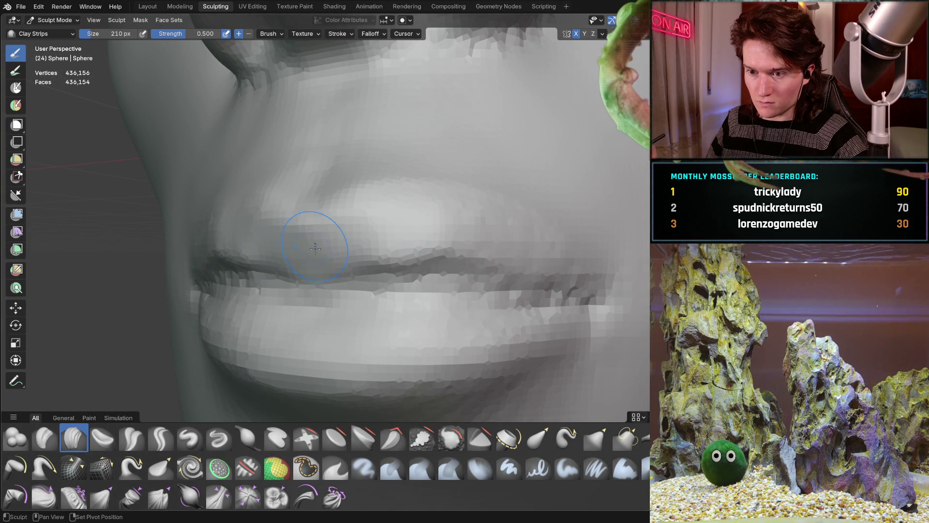
{"action": "scroll", "coordinate": [211, 238], "scroll_direction": "down", "scroll_amount": 5}
{"action": "mouse_move", "coordinate": [211, 238]}
{"action": "middle_mouse_down"}
{"action": "mouse_move", "coordinate": [292, 299]}
{"action": "mouse_move", "coordinate": [118, 187]}
{"action": "mouse_move", "coordinate": [166, 249]}
{"action": "mouse_move", "coordinate": [201, 228]}
{"action": "mouse_move", "coordinate": [311, 228]}
{"action": "mouse_move", "coordinate": [297, 234]}
{"action": "mouse_move", "coordinate": [302, 226]}
{"action": "middle_mouse_up"}
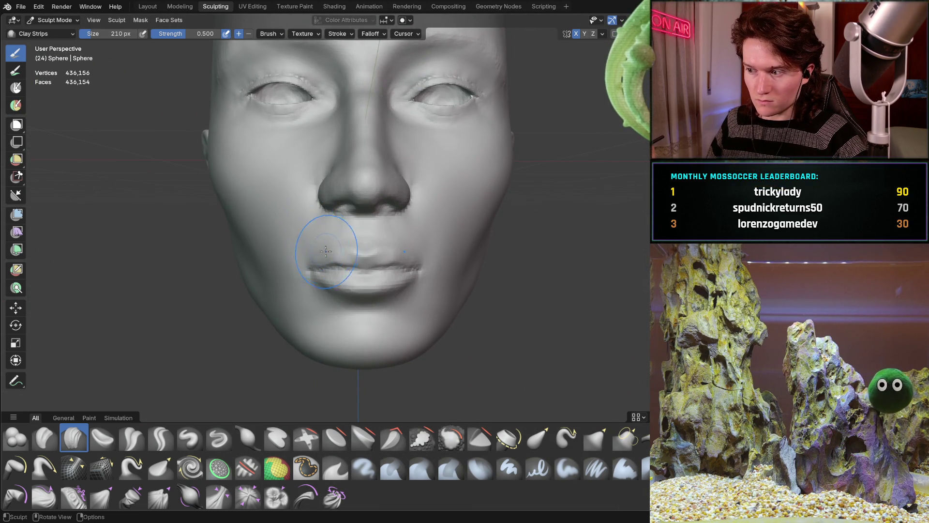
Zoom in and orbit around the lips, settling on a front view of the face.
{"action": "scroll", "coordinate": [323, 247], "scroll_direction": "up", "scroll_amount": 6}
{"action": "middle_click_drag", "start_coordinate": [343, 257], "coordinate": [366, 271], "text": "ctrl"}
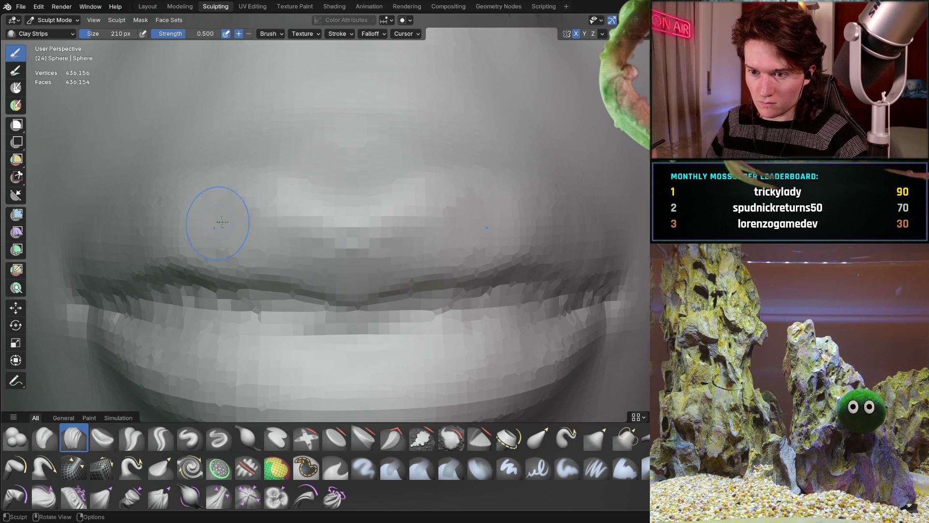
{"action": "mouse_move", "coordinate": [229, 236]}
{"action": "middle_mouse_down"}
{"action": "mouse_move", "coordinate": [194, 252]}
{"action": "mouse_move", "coordinate": [203, 265]}
{"action": "mouse_move", "coordinate": [338, 243]}
{"action": "mouse_move", "coordinate": [355, 208]}
{"action": "mouse_move", "coordinate": [279, 297]}
{"action": "middle_mouse_up"}
{"action": "mouse_move", "coordinate": [367, 269]}
{"action": "middle_mouse_down"}
{"action": "mouse_move", "coordinate": [271, 288]}
{"action": "mouse_move", "coordinate": [252, 317]}
{"action": "mouse_move", "coordinate": [343, 208]}
{"action": "mouse_move", "coordinate": [340, 234]}
{"action": "middle_mouse_up"}
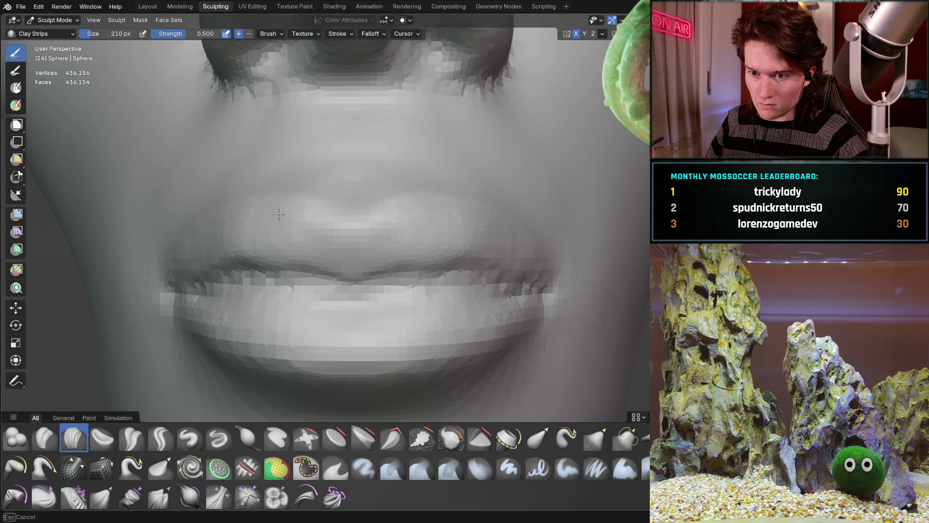
{"action": "scroll", "coordinate": [334, 175], "scroll_direction": "down", "scroll_amount": 5}
{"action": "mouse_move", "coordinate": [335, 175]}
{"action": "middle_mouse_down"}
{"action": "mouse_move", "coordinate": [224, 253]}
{"action": "mouse_move", "coordinate": [202, 321]}
{"action": "mouse_move", "coordinate": [316, 267]}
{"action": "mouse_move", "coordinate": [343, 228]}
{"action": "mouse_move", "coordinate": [249, 276]}
{"action": "mouse_move", "coordinate": [379, 272]}
{"action": "mouse_move", "coordinate": [352, 208]}
{"action": "mouse_move", "coordinate": [322, 259]}
{"action": "mouse_move", "coordinate": [332, 214]}
{"action": "mouse_move", "coordinate": [344, 255]}
{"action": "mouse_move", "coordinate": [301, 242]}
{"action": "mouse_move", "coordinate": [286, 253]}
{"action": "mouse_move", "coordinate": [322, 208]}
{"action": "middle_mouse_up"}
{"action": "scroll", "coordinate": [248, 276], "scroll_direction": "down", "scroll_amount": 3}
{"action": "scroll", "coordinate": [379, 271], "scroll_direction": "up", "scroll_amount": 5}
{"action": "scroll", "coordinate": [362, 253], "scroll_direction": "up", "scroll_amount": 3}
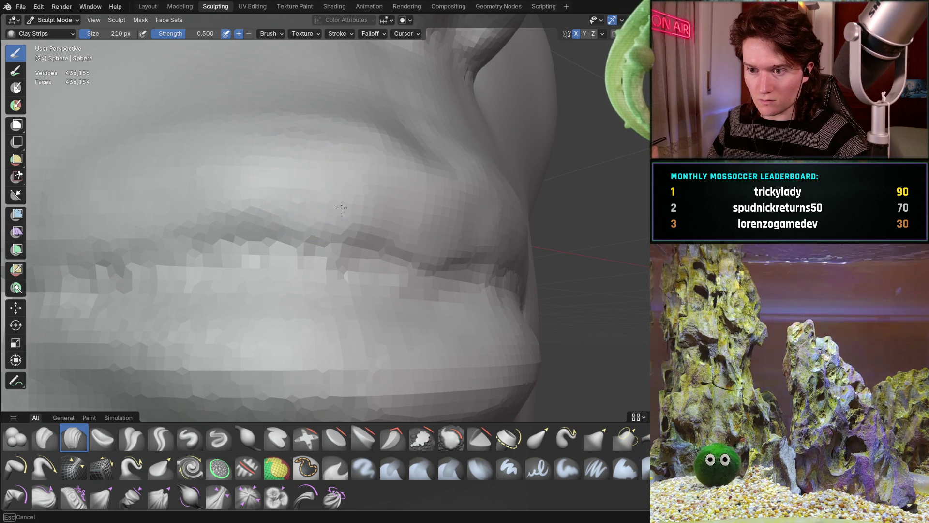
Deepen the crease between the upper and lower lips, checking it from several angles.
{"action": "left_click_drag", "start_coordinate": [347, 206], "coordinate": [239, 196]}
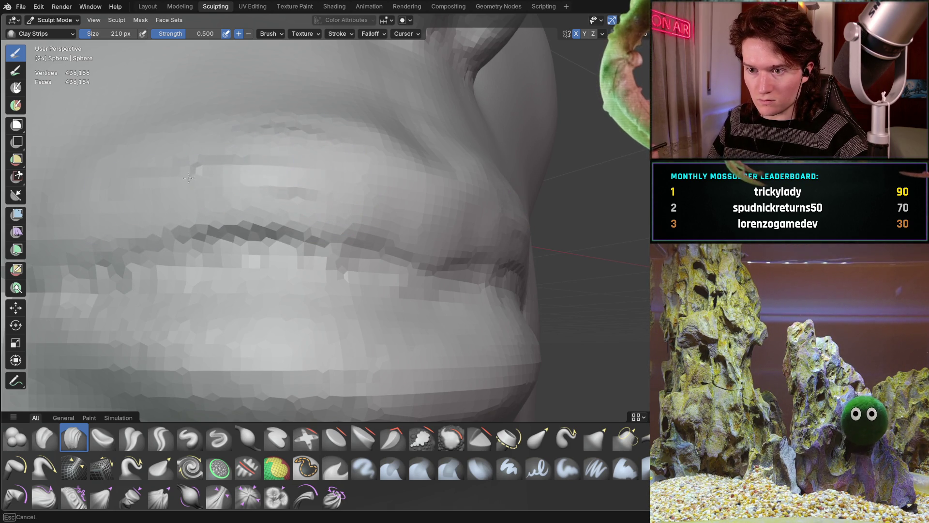
{"action": "mouse_move", "coordinate": [199, 169]}
{"action": "middle_mouse_down"}
{"action": "mouse_move", "coordinate": [280, 189]}
{"action": "mouse_move", "coordinate": [399, 190]}
{"action": "middle_mouse_up"}
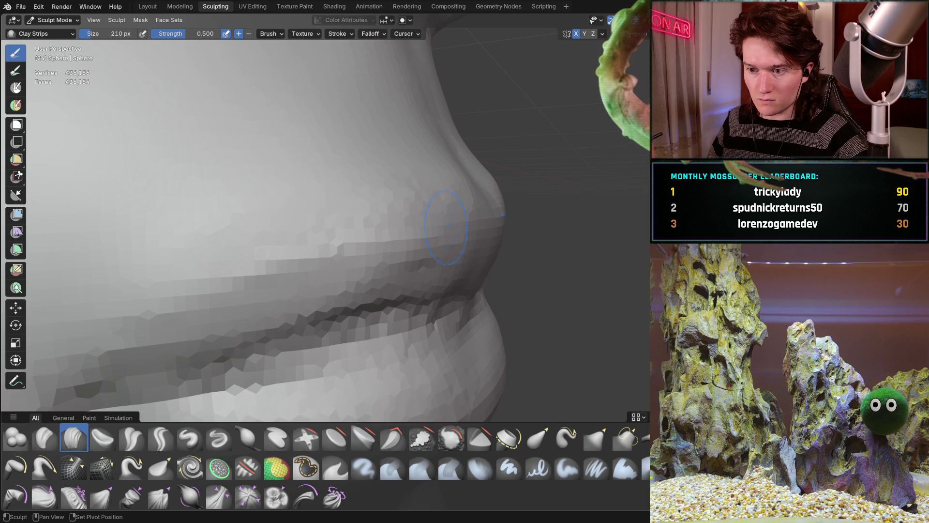
{"action": "mouse_move", "coordinate": [423, 263]}
{"action": "middle_mouse_down"}
{"action": "mouse_move", "coordinate": [305, 219]}
{"action": "mouse_move", "coordinate": [267, 249]}
{"action": "middle_mouse_up"}
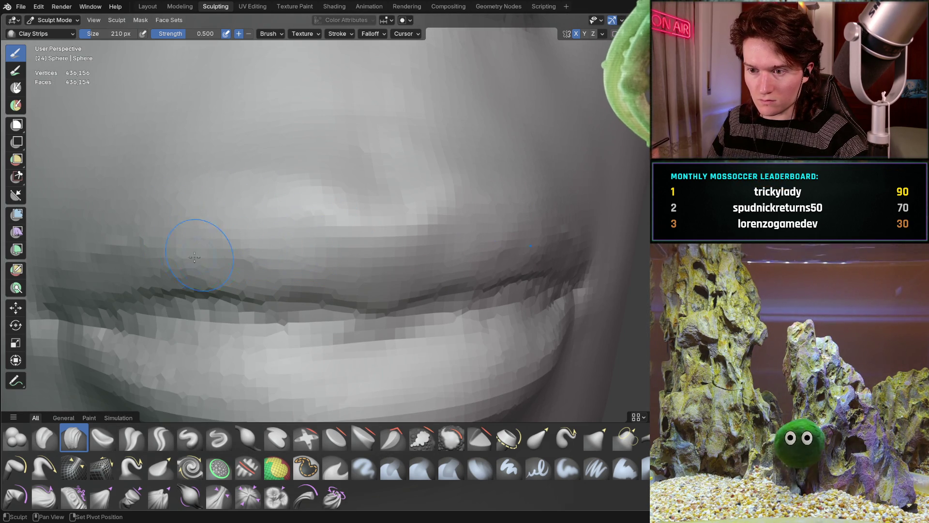
{"action": "scroll", "coordinate": [84, 252], "scroll_direction": "down", "scroll_amount": 6}
{"action": "mouse_move", "coordinate": [214, 242]}
{"action": "middle_mouse_down"}
{"action": "mouse_move", "coordinate": [311, 225]}
{"action": "mouse_move", "coordinate": [318, 213]}
{"action": "mouse_move", "coordinate": [384, 238]}
{"action": "middle_mouse_up"}
{"action": "scroll", "coordinate": [384, 239], "scroll_direction": "up", "scroll_amount": 5}
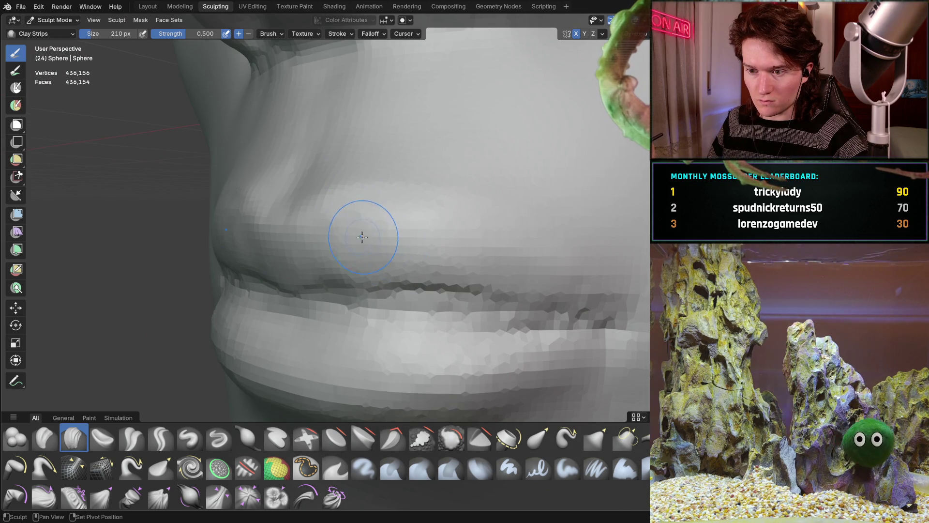
{"action": "scroll", "coordinate": [377, 192], "scroll_direction": "down", "scroll_amount": 5}
{"action": "mouse_move", "coordinate": [376, 192]}
{"action": "middle_mouse_down"}
{"action": "mouse_move", "coordinate": [310, 227]}
{"action": "mouse_move", "coordinate": [249, 279]}
{"action": "mouse_move", "coordinate": [347, 242]}
{"action": "middle_mouse_up"}
{"action": "scroll", "coordinate": [346, 241], "scroll_direction": "down", "scroll_amount": 4}
{"action": "scroll", "coordinate": [312, 207], "scroll_direction": "up", "scroll_amount": 4}
{"action": "mouse_move", "coordinate": [312, 207]}
{"action": "middle_mouse_down"}
{"action": "mouse_move", "coordinate": [436, 221]}
{"action": "mouse_move", "coordinate": [420, 209]}
{"action": "mouse_move", "coordinate": [327, 228]}
{"action": "middle_mouse_up"}
{"action": "scroll", "coordinate": [310, 233], "scroll_direction": "up", "scroll_amount": 3}
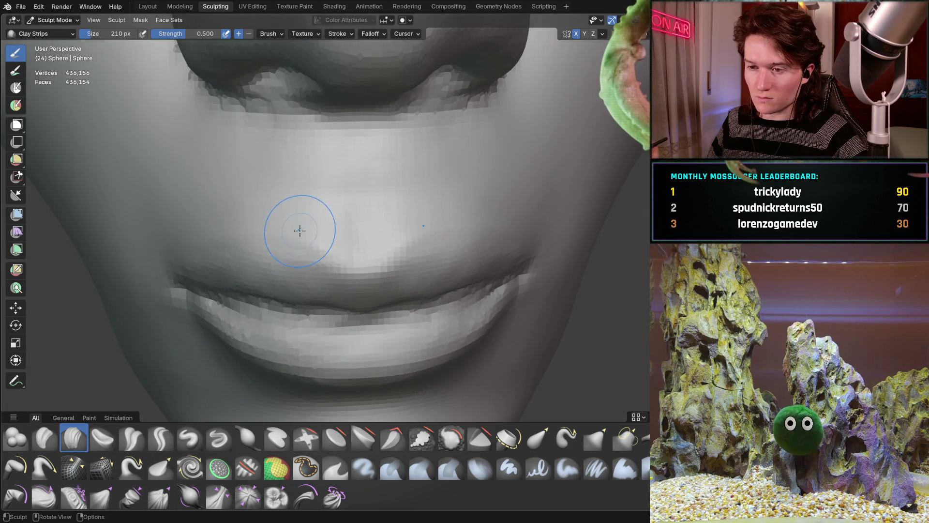
Zoom in on the mouth and orbit to a side profile of the nose and lips.
{"action": "middle_click_drag", "start_coordinate": [303, 196], "coordinate": [322, 201]}
{"action": "mouse_move", "coordinate": [314, 141]}
{"action": "middle_mouse_down", "text": "ctrl"}
{"action": "mouse_move", "coordinate": [314, 118]}
{"action": "mouse_move", "coordinate": [313, 200]}
{"action": "middle_mouse_up", "text": "ctrl"}
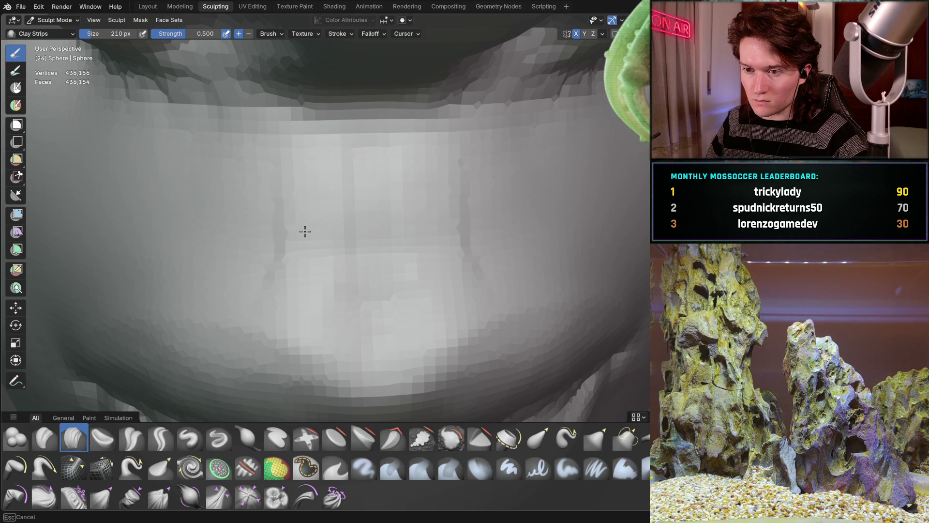
{"action": "mouse_move", "coordinate": [266, 253]}
{"action": "middle_mouse_down", "text": "ctrl"}
{"action": "mouse_move", "coordinate": [326, 231]}
{"action": "mouse_move", "coordinate": [242, 240]}
{"action": "mouse_move", "coordinate": [288, 220]}
{"action": "mouse_move", "coordinate": [311, 181]}
{"action": "mouse_move", "coordinate": [340, 208]}
{"action": "mouse_move", "coordinate": [355, 205]}
{"action": "mouse_move", "coordinate": [356, 182]}
{"action": "middle_mouse_up", "text": "ctrl"}
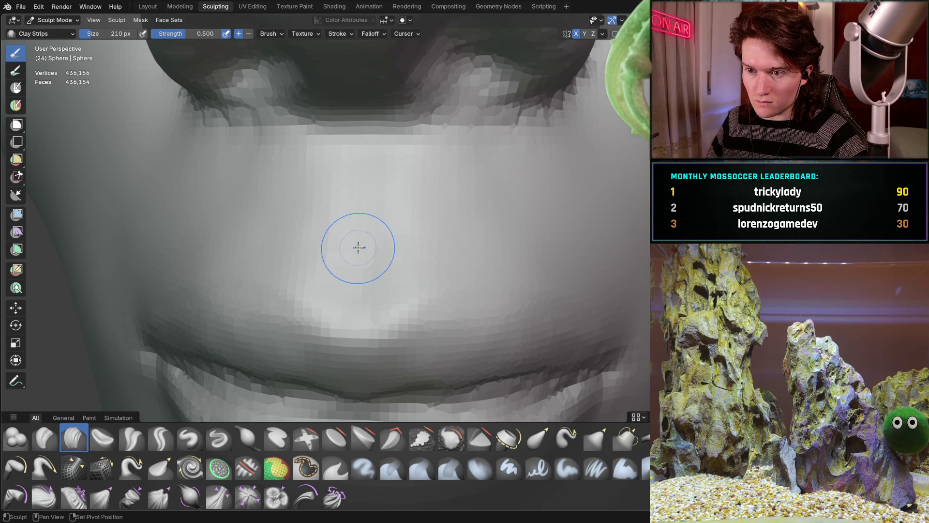
{"action": "scroll", "coordinate": [364, 166], "scroll_direction": "down", "scroll_amount": 5}
{"action": "mouse_move", "coordinate": [365, 166]}
{"action": "middle_mouse_down"}
{"action": "mouse_move", "coordinate": [353, 228]}
{"action": "mouse_move", "coordinate": [332, 208]}
{"action": "mouse_move", "coordinate": [350, 276]}
{"action": "middle_mouse_up"}
{"action": "scroll", "coordinate": [350, 276], "scroll_direction": "up", "scroll_amount": 5}
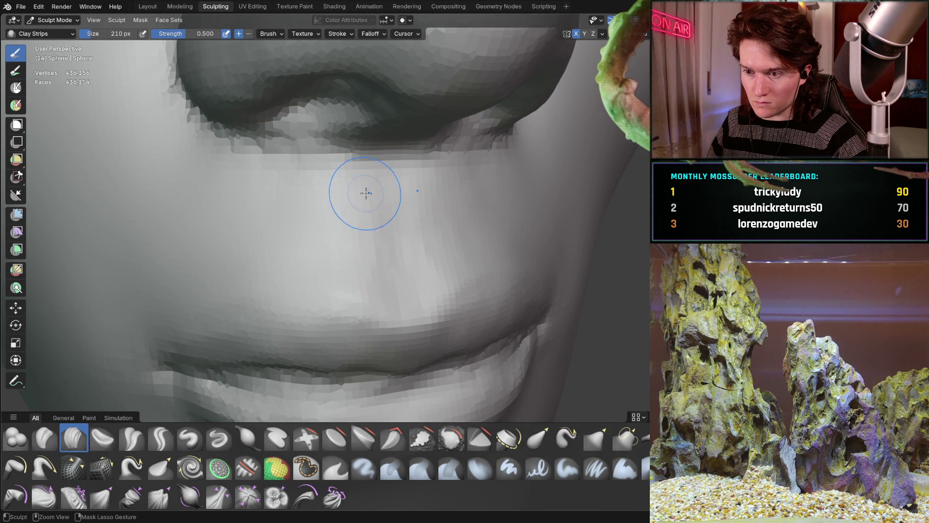
{"action": "scroll", "coordinate": [367, 198], "scroll_direction": "down", "scroll_amount": 3}
{"action": "mouse_move", "coordinate": [345, 207]}
{"action": "middle_mouse_down"}
{"action": "mouse_move", "coordinate": [291, 214]}
{"action": "mouse_move", "coordinate": [351, 206]}
{"action": "mouse_move", "coordinate": [314, 213]}
{"action": "mouse_move", "coordinate": [375, 221]}
{"action": "middle_mouse_up"}
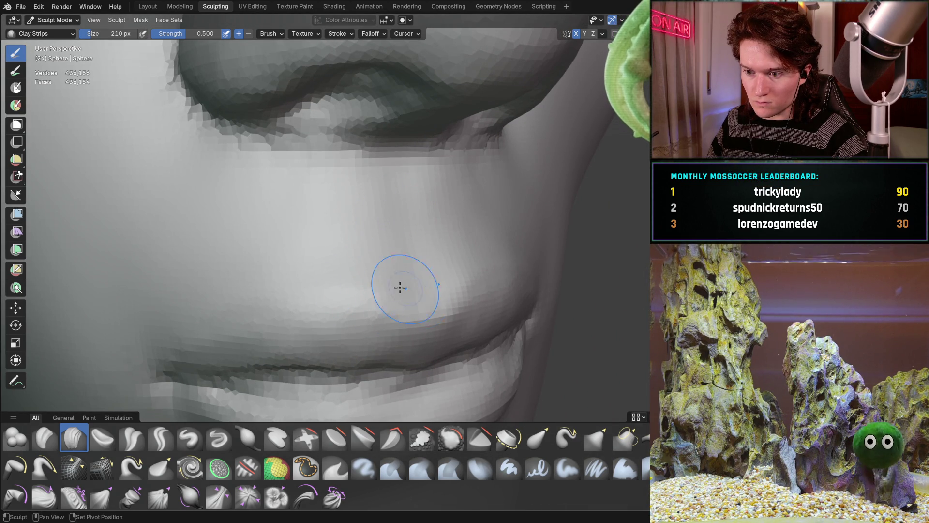
{"action": "scroll", "coordinate": [216, 296], "scroll_direction": "down", "scroll_amount": 4}
{"action": "mouse_move", "coordinate": [242, 272]}
{"action": "middle_mouse_down"}
{"action": "mouse_move", "coordinate": [353, 229]}
{"action": "mouse_move", "coordinate": [276, 238]}
{"action": "mouse_move", "coordinate": [349, 235]}
{"action": "mouse_move", "coordinate": [315, 245]}
{"action": "mouse_move", "coordinate": [223, 208]}
{"action": "middle_mouse_up"}
{"action": "scroll", "coordinate": [352, 228], "scroll_direction": "down", "scroll_amount": 4}
{"action": "scroll", "coordinate": [314, 246], "scroll_direction": "up", "scroll_amount": 5}
{"action": "scroll", "coordinate": [243, 244], "scroll_direction": "down", "scroll_amount": 1}
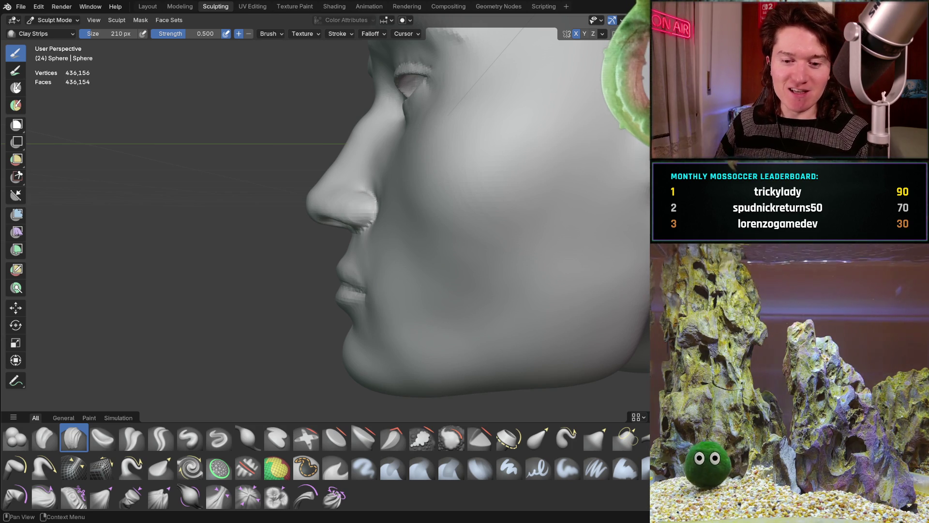
Reshape the upper lip toward the nose base, then check it from front and three-quarter views.
{"action": "left_click_drag", "start_coordinate": [347, 277], "coordinate": [346, 252]}
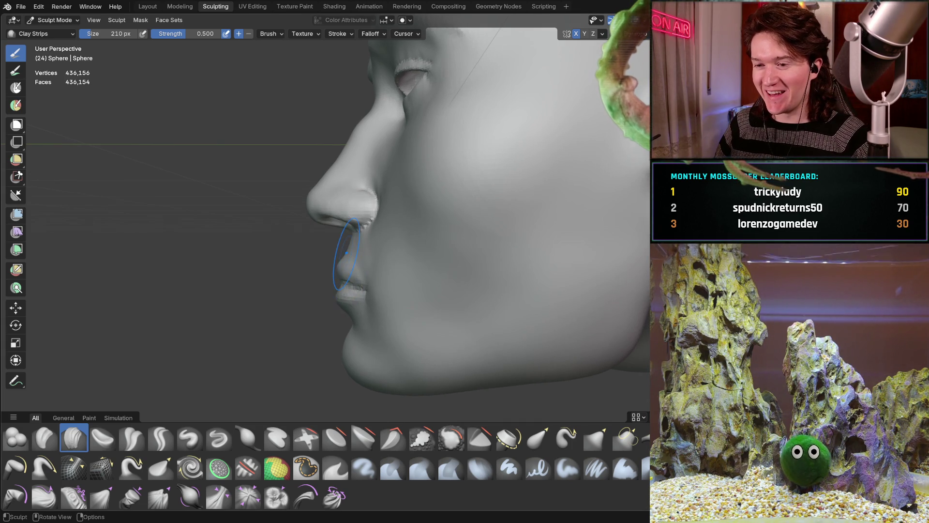
{"action": "mouse_move", "coordinate": [343, 260]}
{"action": "middle_mouse_down"}
{"action": "mouse_move", "coordinate": [390, 259]}
{"action": "mouse_move", "coordinate": [406, 234]}
{"action": "mouse_move", "coordinate": [442, 263]}
{"action": "middle_mouse_up"}
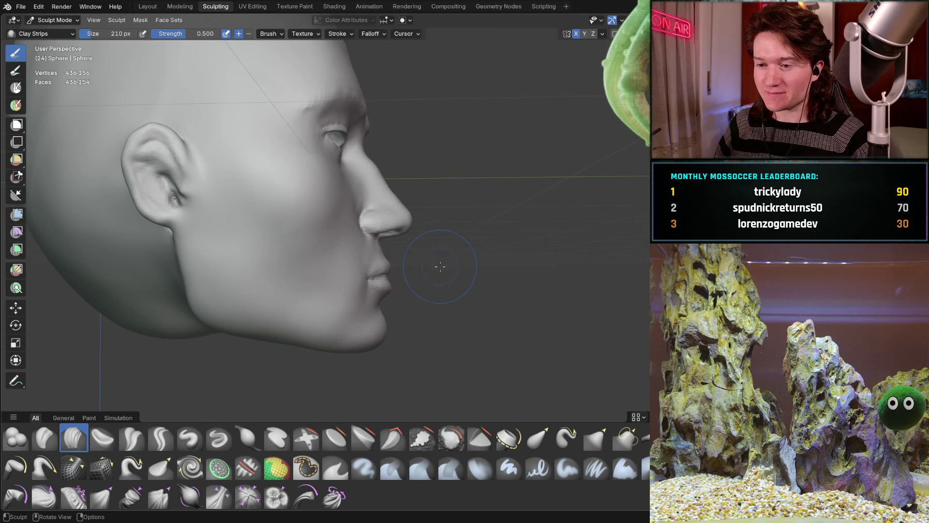
{"action": "mouse_move", "coordinate": [391, 238]}
{"action": "middle_mouse_down"}
{"action": "mouse_move", "coordinate": [381, 262]}
{"action": "mouse_move", "coordinate": [315, 247]}
{"action": "middle_mouse_up"}
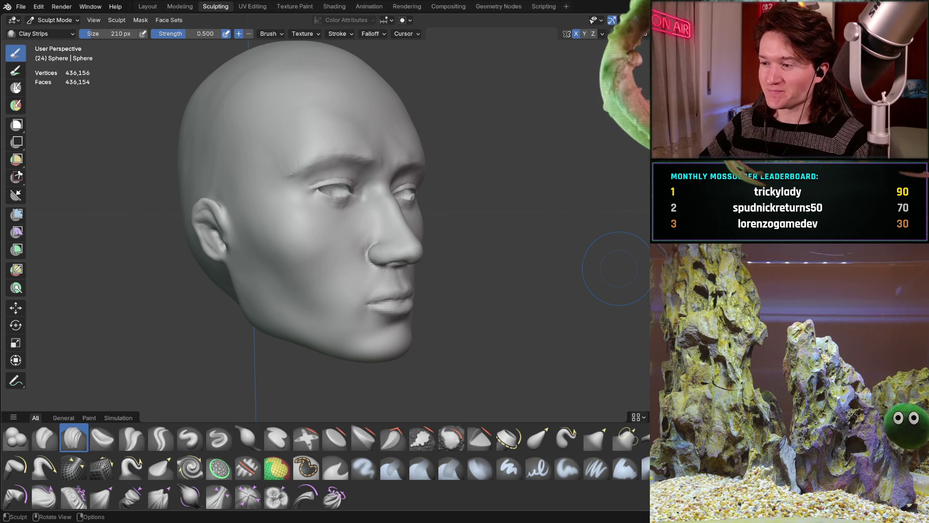
{"action": "mouse_move", "coordinate": [619, 269]}
{"action": "middle_mouse_down"}
{"action": "mouse_move", "coordinate": [305, 218]}
{"action": "mouse_move", "coordinate": [326, 213]}
{"action": "mouse_move", "coordinate": [343, 262]}
{"action": "middle_mouse_up"}
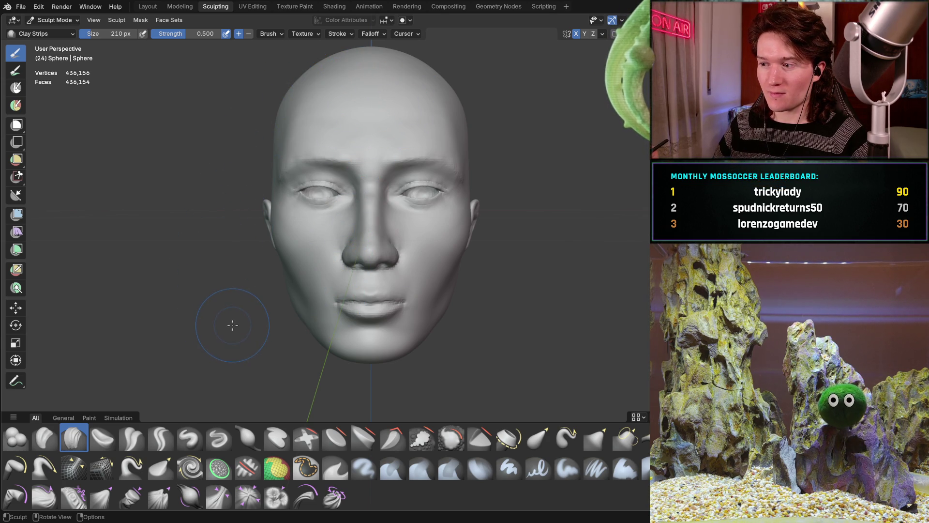
{"action": "scroll", "coordinate": [231, 325], "scroll_direction": "up", "scroll_amount": 4}
{"action": "mouse_move", "coordinate": [232, 324]}
{"action": "middle_mouse_down"}
{"action": "mouse_move", "coordinate": [251, 285]}
{"action": "mouse_move", "coordinate": [303, 288]}
{"action": "mouse_move", "coordinate": [330, 249]}
{"action": "mouse_move", "coordinate": [290, 233]}
{"action": "middle_mouse_up"}
{"action": "scroll", "coordinate": [319, 264], "scroll_direction": "up", "scroll_amount": 3}
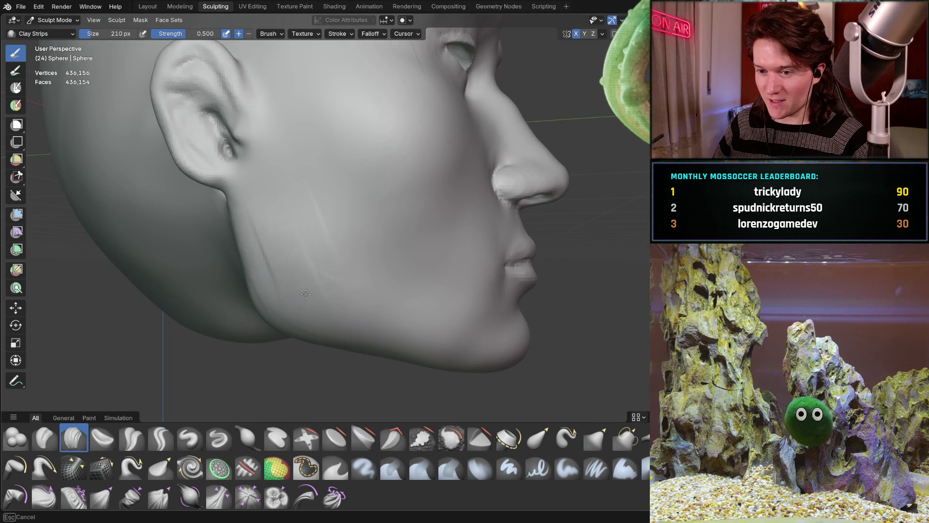
{"action": "left_click_drag", "start_coordinate": [357, 328], "coordinate": [261, 307]}
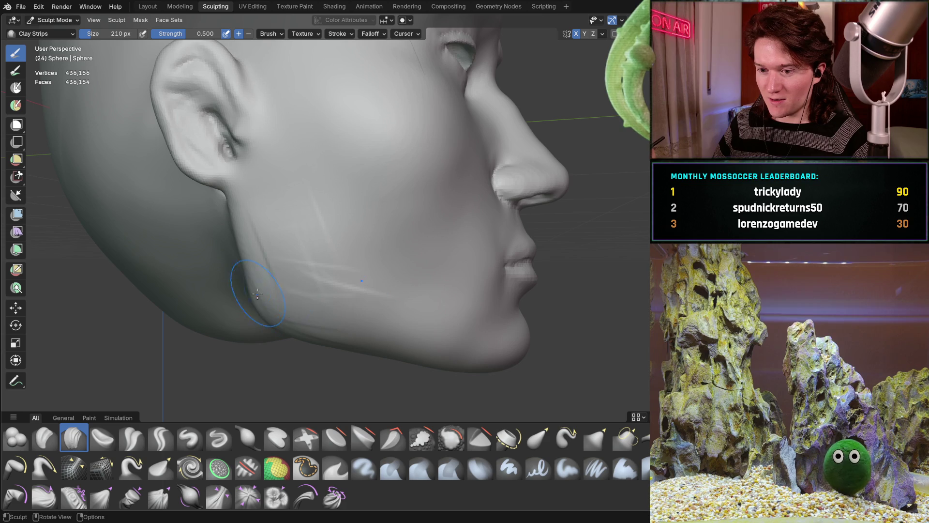
{"action": "left_click_drag", "start_coordinate": [307, 214], "coordinate": [279, 293]}
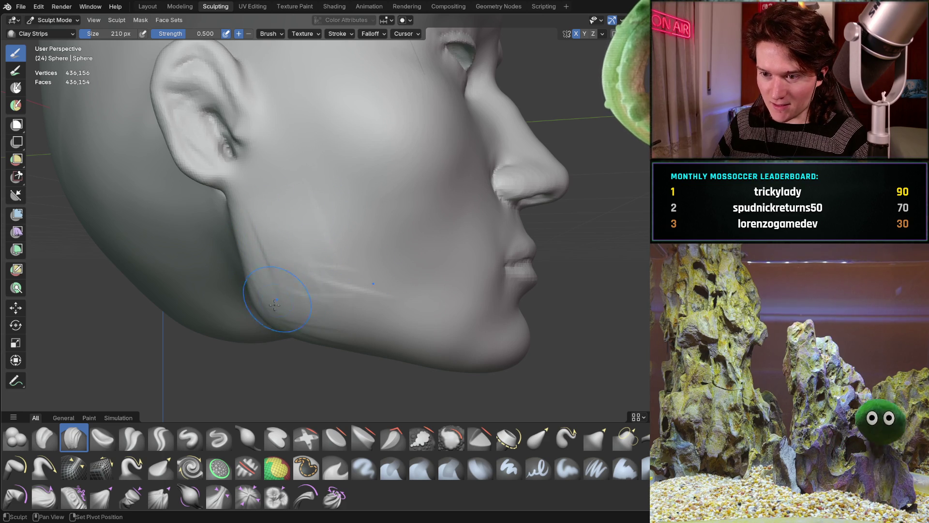
{"action": "left_click_drag", "start_coordinate": [301, 234], "coordinate": [291, 279]}
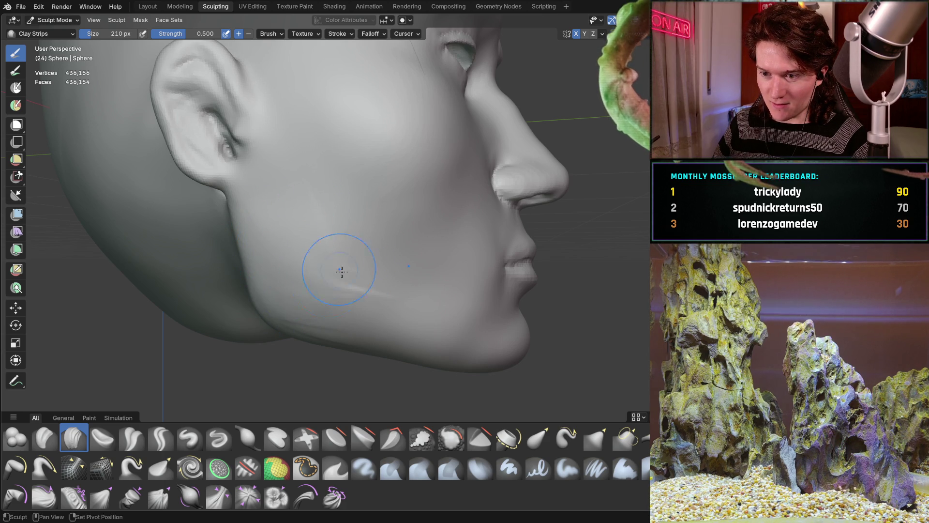
{"action": "left_click_drag", "start_coordinate": [365, 312], "coordinate": [315, 208]}
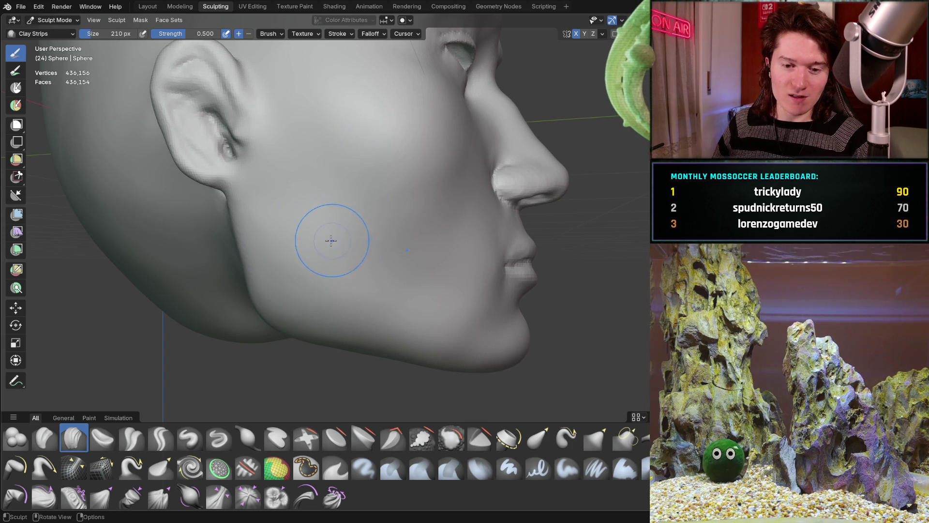
{"action": "mouse_move", "coordinate": [336, 214]}
{"action": "middle_mouse_down"}
{"action": "mouse_move", "coordinate": [352, 197]}
{"action": "mouse_move", "coordinate": [315, 241]}
{"action": "mouse_move", "coordinate": [337, 269]}
{"action": "mouse_move", "coordinate": [311, 249]}
{"action": "middle_mouse_up"}
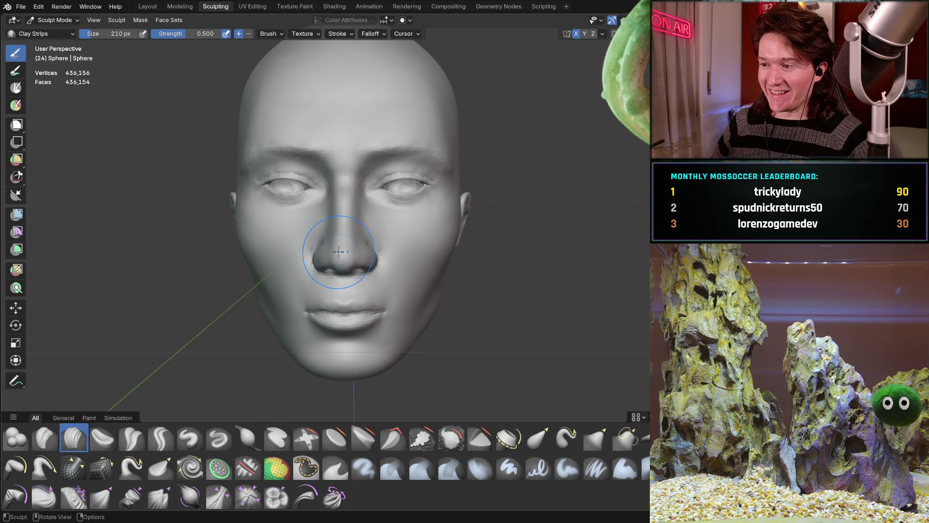
{"action": "mouse_move", "coordinate": [323, 262]}
{"action": "middle_mouse_down"}
{"action": "mouse_move", "coordinate": [353, 256]}
{"action": "mouse_move", "coordinate": [364, 218]}
{"action": "mouse_move", "coordinate": [373, 222]}
{"action": "mouse_move", "coordinate": [355, 280]}
{"action": "mouse_move", "coordinate": [402, 265]}
{"action": "middle_mouse_up"}
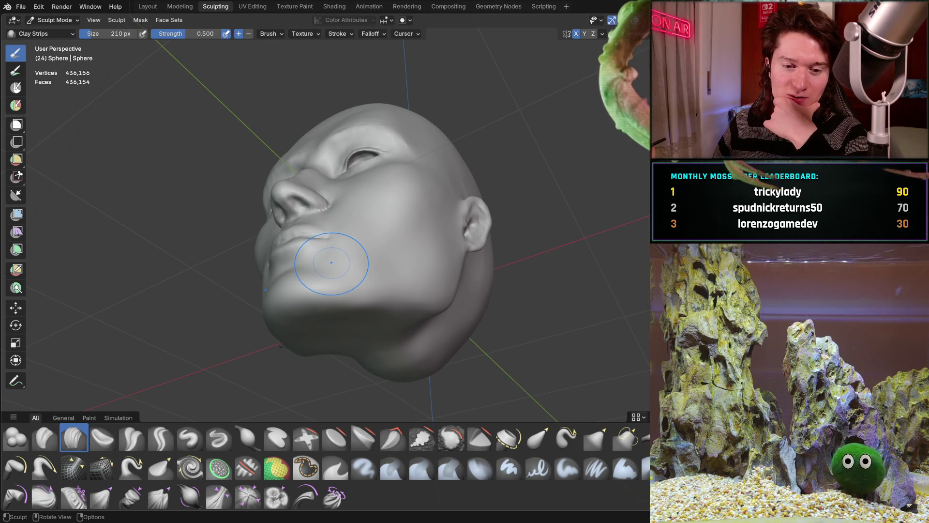
{"action": "mouse_move", "coordinate": [341, 249]}
{"action": "middle_mouse_down"}
{"action": "mouse_move", "coordinate": [129, 292]}
{"action": "mouse_move", "coordinate": [321, 259]}
{"action": "mouse_move", "coordinate": [327, 279]}
{"action": "mouse_move", "coordinate": [290, 283]}
{"action": "mouse_move", "coordinate": [312, 274]}
{"action": "mouse_move", "coordinate": [341, 280]}
{"action": "middle_mouse_up"}
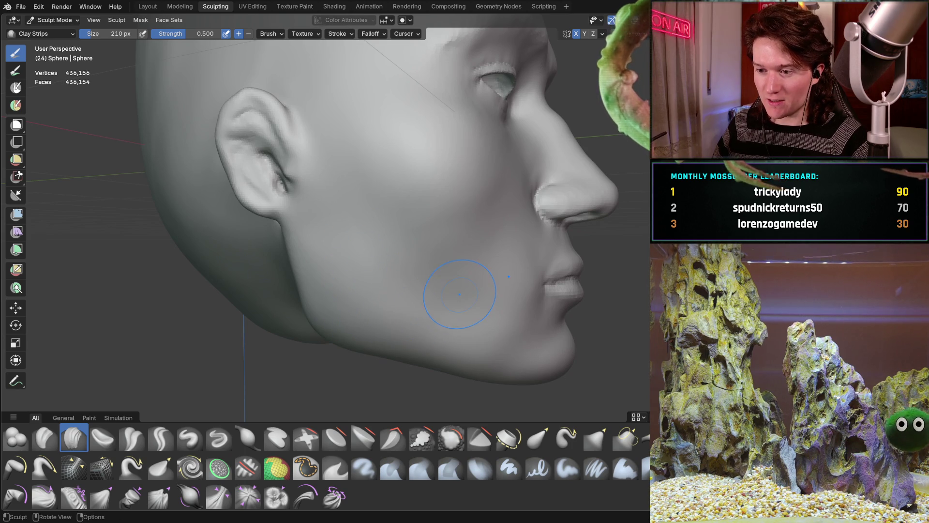
{"action": "scroll", "coordinate": [373, 249], "scroll_direction": "down", "scroll_amount": 5}
{"action": "mouse_move", "coordinate": [373, 249]}
{"action": "middle_mouse_down"}
{"action": "mouse_move", "coordinate": [334, 244]}
{"action": "mouse_move", "coordinate": [325, 239]}
{"action": "mouse_move", "coordinate": [332, 229]}
{"action": "mouse_move", "coordinate": [341, 267]}
{"action": "middle_mouse_up"}
{"action": "scroll", "coordinate": [339, 255], "scroll_direction": "down", "scroll_amount": 1}
{"action": "mouse_move", "coordinate": [375, 222]}
{"action": "middle_mouse_down"}
{"action": "mouse_move", "coordinate": [468, 226]}
{"action": "mouse_move", "coordinate": [249, 253]}
{"action": "middle_mouse_up"}
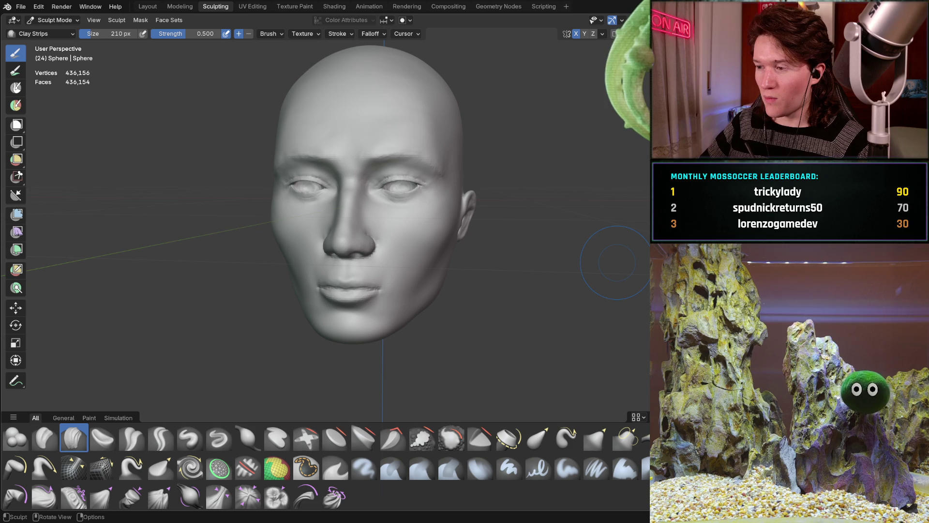
{"action": "mouse_move", "coordinate": [324, 253]}
{"action": "middle_mouse_down"}
{"action": "mouse_move", "coordinate": [374, 209]}
{"action": "mouse_move", "coordinate": [376, 236]}
{"action": "mouse_move", "coordinate": [391, 228]}
{"action": "middle_mouse_up"}
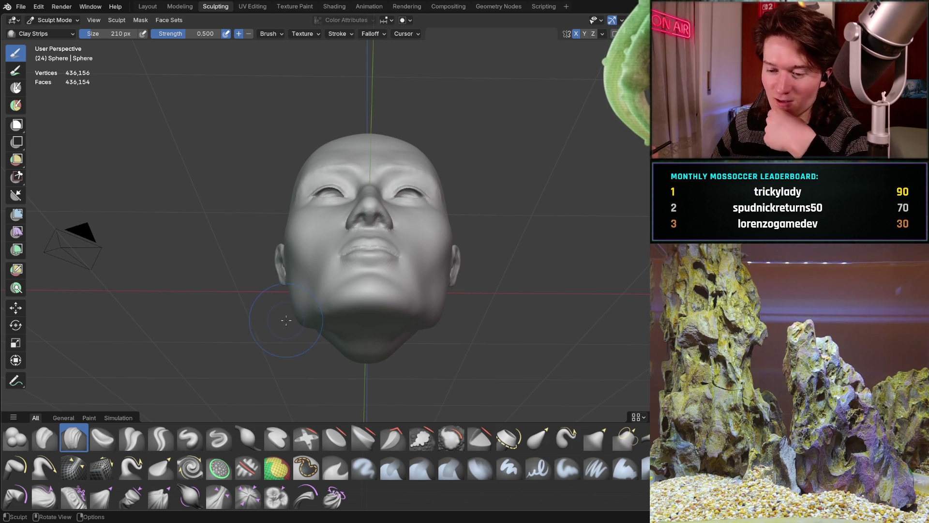
{"action": "key", "text": "g"}
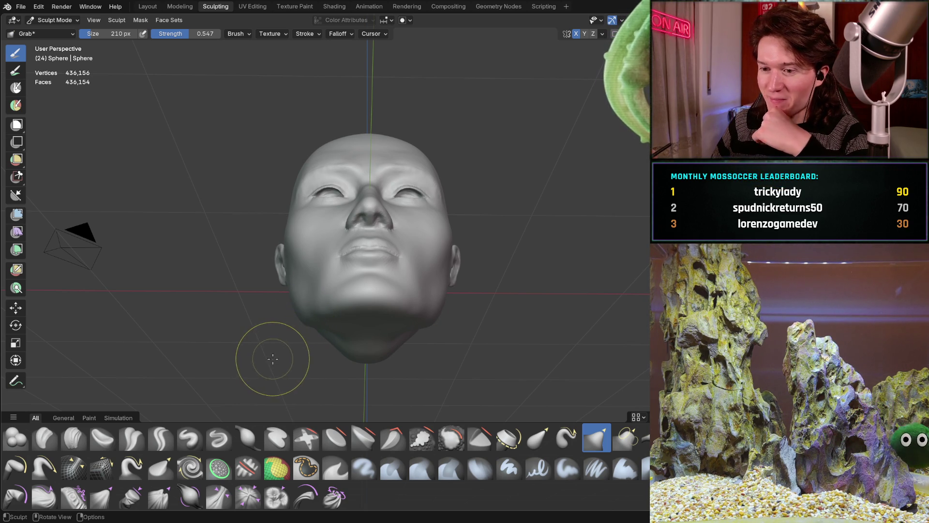
Orbit around the head to inspect the jaw, ear, back of the head and under the chin.
{"action": "mouse_move", "coordinate": [257, 280]}
{"action": "middle_mouse_down"}
{"action": "mouse_move", "coordinate": [315, 269]}
{"action": "mouse_move", "coordinate": [313, 312]}
{"action": "middle_mouse_up"}
{"action": "scroll", "coordinate": [314, 312], "scroll_direction": "up", "scroll_amount": 8}
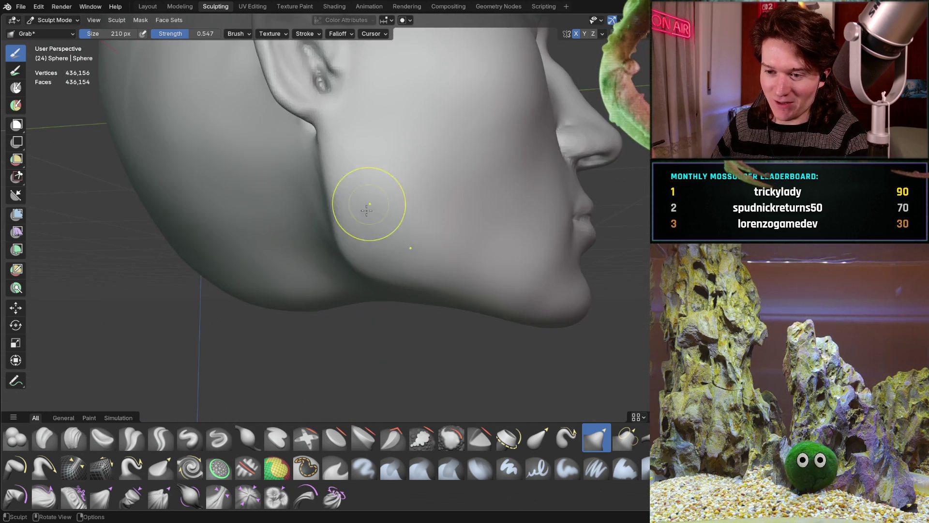
{"action": "mouse_move", "coordinate": [365, 205]}
{"action": "middle_mouse_down"}
{"action": "mouse_move", "coordinate": [392, 269]}
{"action": "mouse_move", "coordinate": [405, 263]}
{"action": "mouse_move", "coordinate": [270, 229]}
{"action": "mouse_move", "coordinate": [320, 220]}
{"action": "mouse_move", "coordinate": [307, 239]}
{"action": "middle_mouse_up"}
{"action": "scroll", "coordinate": [297, 221], "scroll_direction": "down", "scroll_amount": 2}
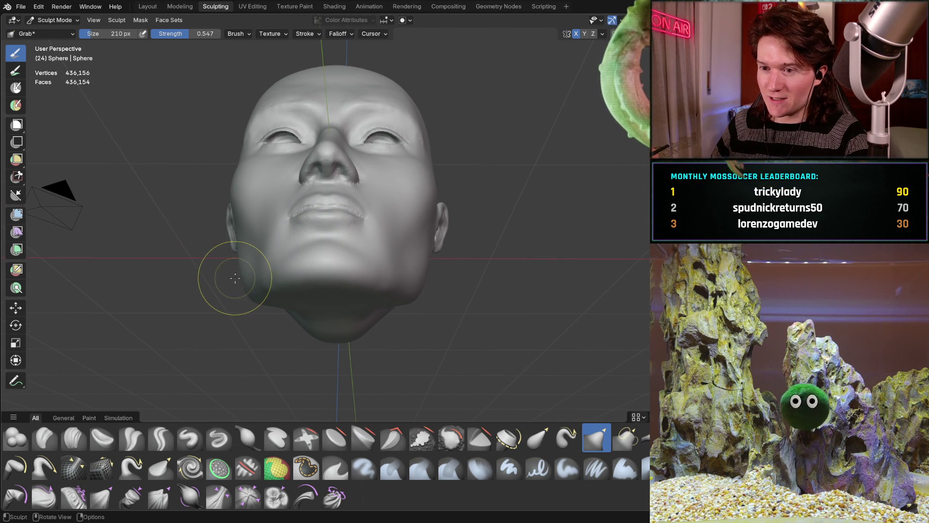
{"action": "middle_click_drag", "start_coordinate": [239, 274], "coordinate": [242, 268]}
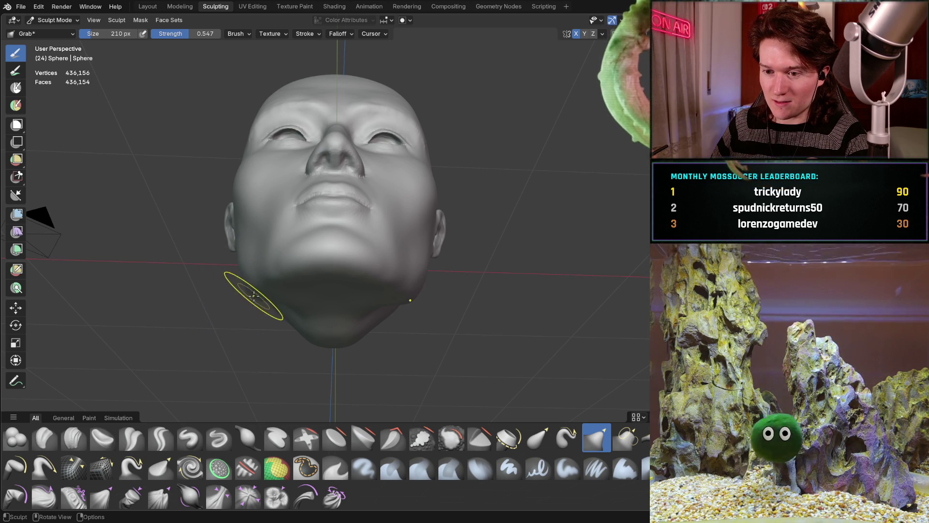
{"action": "mouse_move", "coordinate": [234, 292]}
{"action": "middle_mouse_down"}
{"action": "mouse_move", "coordinate": [401, 303]}
{"action": "mouse_move", "coordinate": [378, 290]}
{"action": "mouse_move", "coordinate": [360, 229]}
{"action": "middle_mouse_up"}
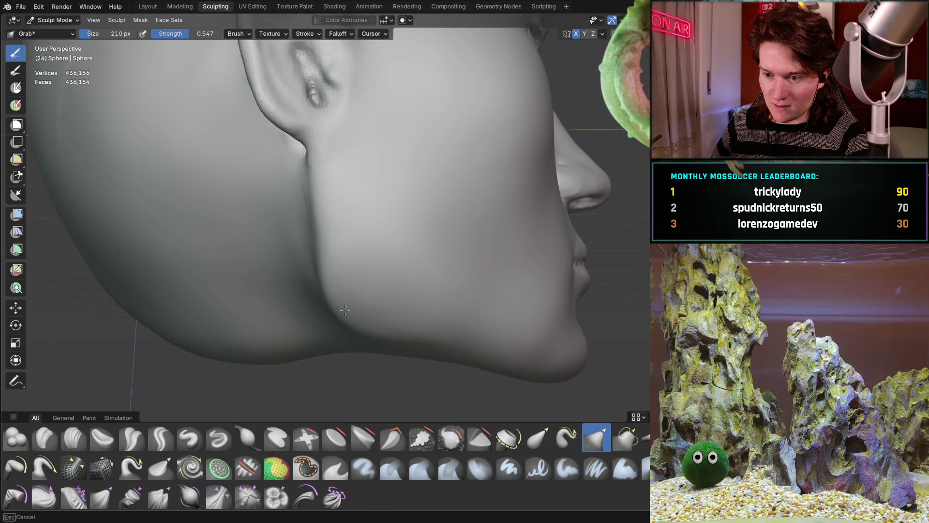
{"action": "mouse_move", "coordinate": [361, 328]}
{"action": "middle_mouse_down"}
{"action": "mouse_move", "coordinate": [398, 271]}
{"action": "mouse_move", "coordinate": [331, 277]}
{"action": "mouse_move", "coordinate": [291, 239]}
{"action": "mouse_move", "coordinate": [287, 255]}
{"action": "mouse_move", "coordinate": [261, 269]}
{"action": "mouse_move", "coordinate": [296, 265]}
{"action": "middle_mouse_up"}
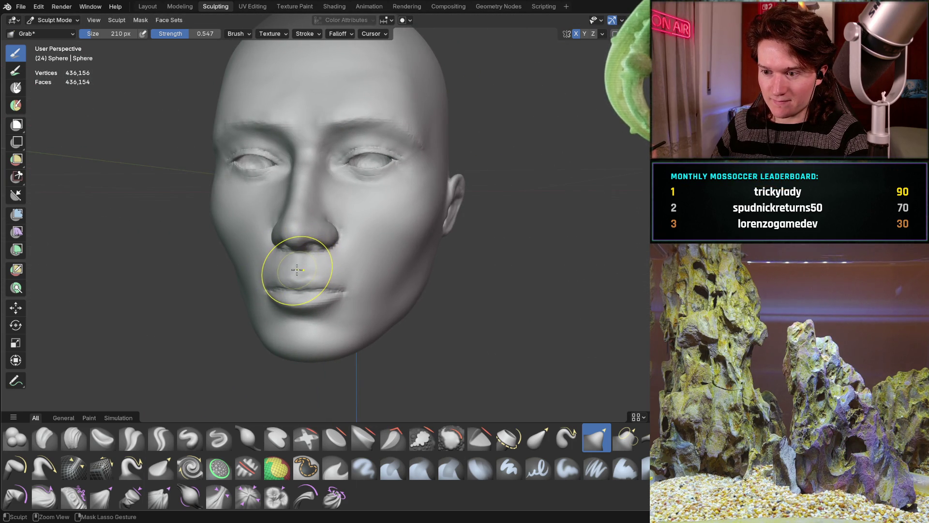
Inspect the jaw, chin and cheek from below, front and side, then reselect the Clay Strips brush.
{"action": "mouse_move", "coordinate": [297, 267]}
{"action": "middle_mouse_down"}
{"action": "mouse_move", "coordinate": [292, 168]}
{"action": "mouse_move", "coordinate": [324, 197]}
{"action": "mouse_move", "coordinate": [282, 242]}
{"action": "middle_mouse_up"}
{"action": "mouse_move", "coordinate": [325, 219]}
{"action": "middle_mouse_down"}
{"action": "mouse_move", "coordinate": [338, 238]}
{"action": "mouse_move", "coordinate": [353, 202]}
{"action": "mouse_move", "coordinate": [321, 206]}
{"action": "mouse_move", "coordinate": [307, 191]}
{"action": "mouse_move", "coordinate": [281, 248]}
{"action": "middle_mouse_up"}
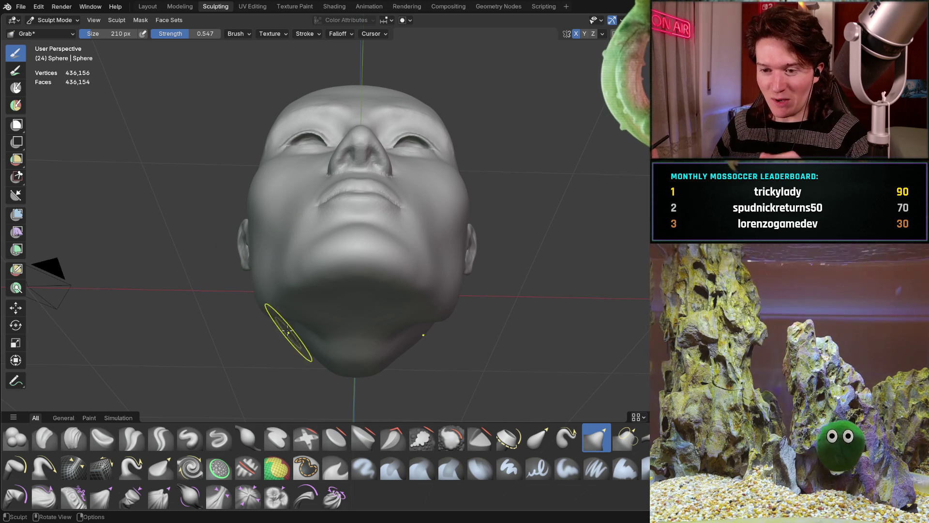
{"action": "mouse_move", "coordinate": [259, 318]}
{"action": "middle_mouse_down", "text": "ctrl"}
{"action": "mouse_move", "coordinate": [267, 292]}
{"action": "mouse_move", "coordinate": [274, 293]}
{"action": "mouse_move", "coordinate": [264, 286]}
{"action": "middle_mouse_up", "text": "ctrl"}
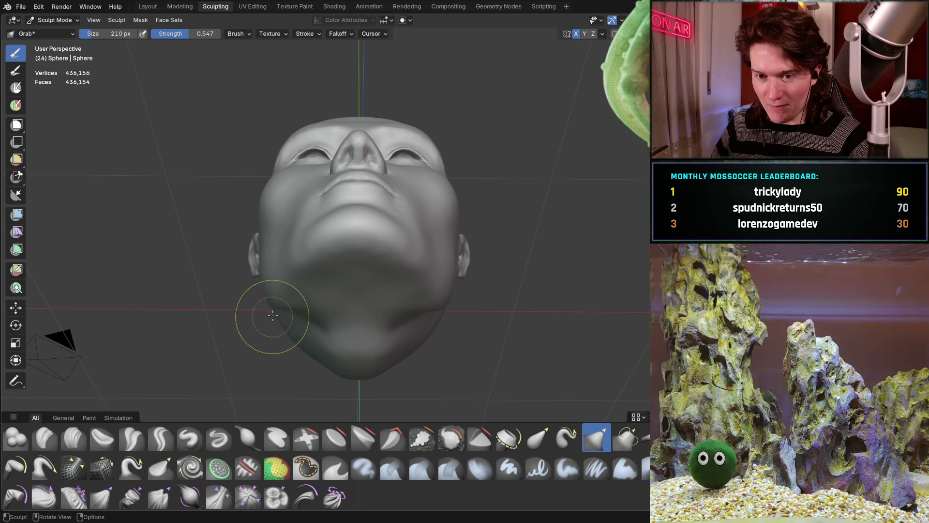
{"action": "middle_click_drag", "start_coordinate": [281, 296], "coordinate": [264, 288]}
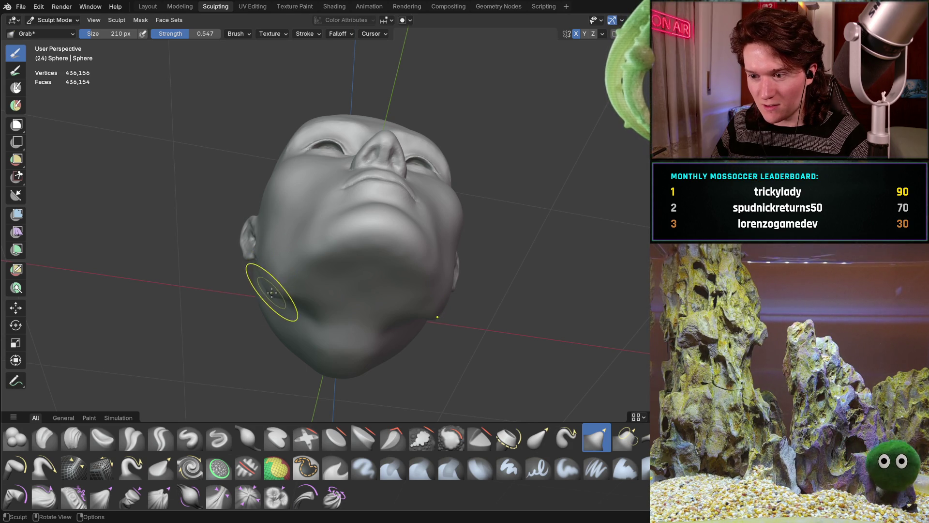
{"action": "mouse_move", "coordinate": [274, 285]}
{"action": "middle_mouse_down"}
{"action": "mouse_move", "coordinate": [329, 287]}
{"action": "mouse_move", "coordinate": [376, 337]}
{"action": "mouse_move", "coordinate": [441, 332]}
{"action": "mouse_move", "coordinate": [374, 335]}
{"action": "middle_mouse_up"}
{"action": "scroll", "coordinate": [374, 335], "scroll_direction": "up", "scroll_amount": 3}
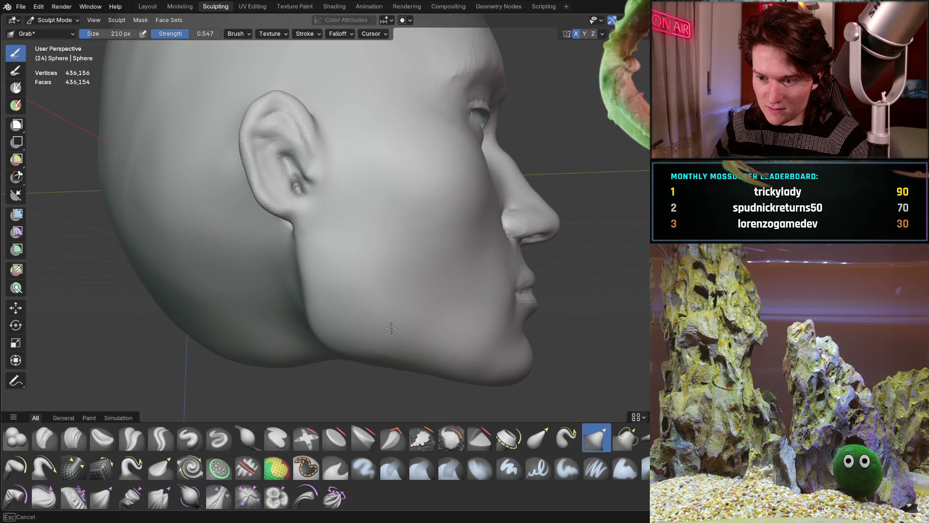
{"action": "mouse_move", "coordinate": [388, 274]}
{"action": "middle_mouse_down"}
{"action": "mouse_move", "coordinate": [289, 276]}
{"action": "mouse_move", "coordinate": [298, 276]}
{"action": "middle_mouse_up"}
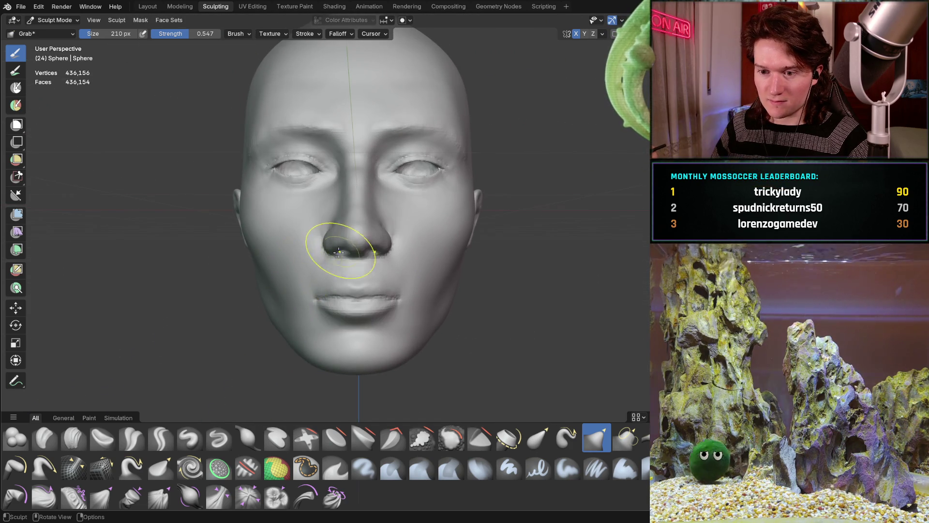
{"action": "middle_click_drag", "start_coordinate": [353, 239], "coordinate": [368, 228]}
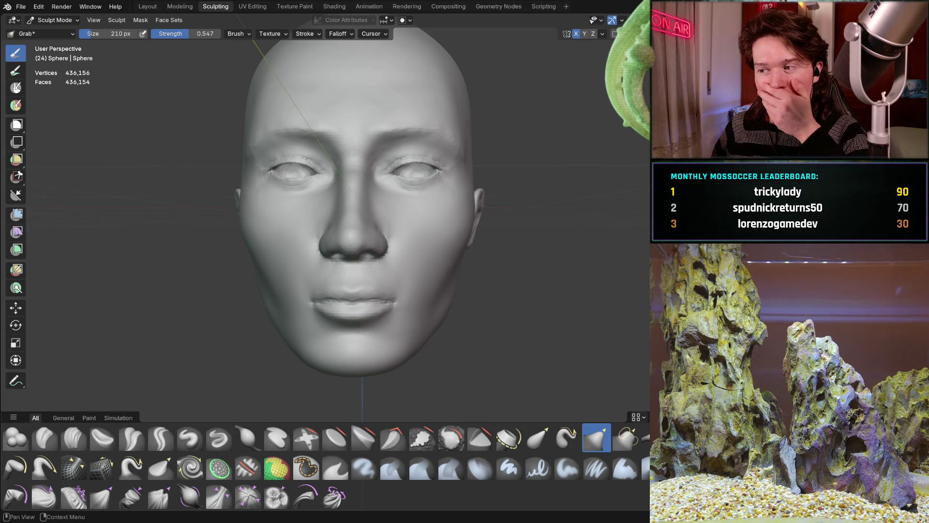
{"action": "mouse_move", "coordinate": [337, 289]}
{"action": "middle_mouse_down"}
{"action": "mouse_move", "coordinate": [338, 311]}
{"action": "mouse_move", "coordinate": [373, 286]}
{"action": "mouse_move", "coordinate": [348, 279]}
{"action": "mouse_move", "coordinate": [356, 282]}
{"action": "middle_mouse_up"}
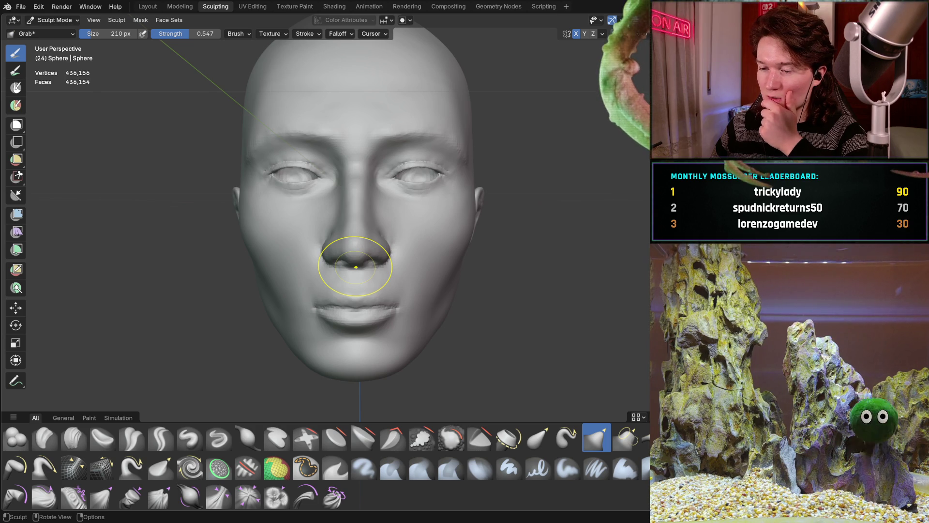
{"action": "middle_click_drag", "start_coordinate": [323, 313], "coordinate": [384, 291]}
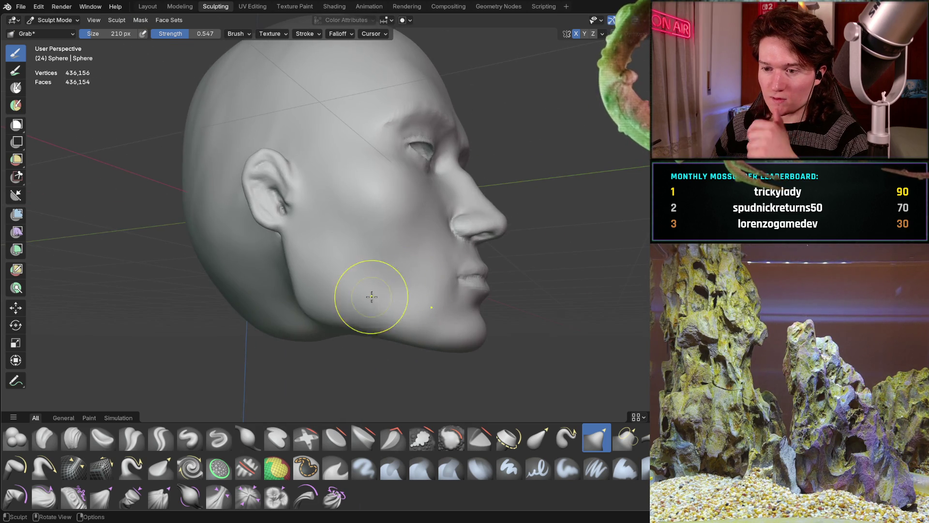
{"action": "middle_click_drag", "start_coordinate": [306, 309], "coordinate": [307, 263], "text": "ctrl"}
{"action": "left_click", "coordinate": [73, 438]}
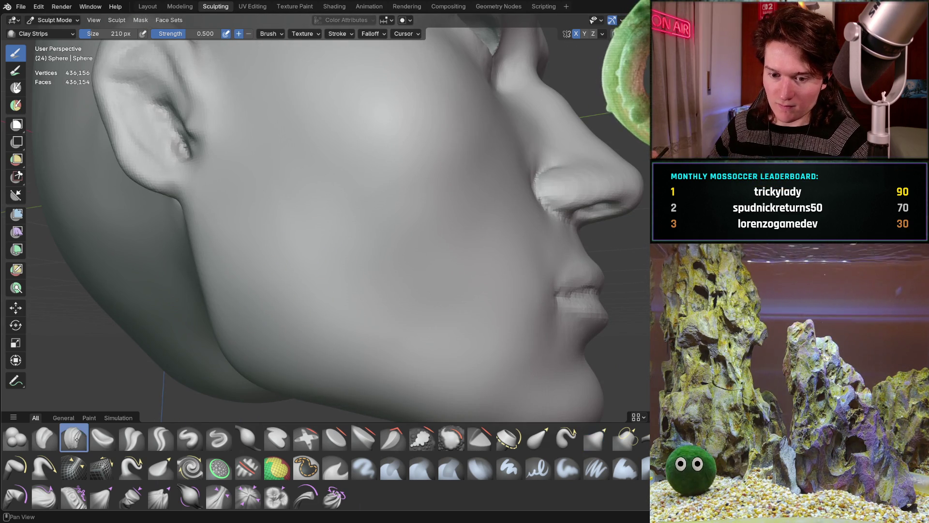
Add clay ridges onto the cheek and review the whole head from a three-quarter view.
{"action": "mouse_move", "coordinate": [253, 307]}
{"action": "left_mouse_down"}
{"action": "mouse_move", "coordinate": [260, 322]}
{"action": "mouse_move", "coordinate": [264, 310]}
{"action": "left_mouse_up"}
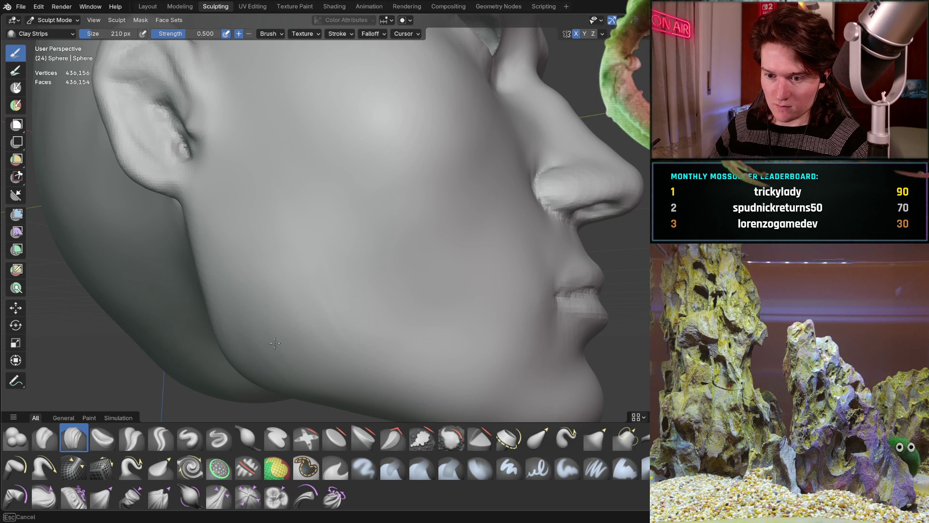
{"action": "mouse_move", "coordinate": [337, 339]}
{"action": "middle_mouse_down", "text": "ctrl"}
{"action": "mouse_move", "coordinate": [311, 260]}
{"action": "mouse_move", "coordinate": [321, 239]}
{"action": "mouse_move", "coordinate": [322, 270]}
{"action": "mouse_move", "coordinate": [297, 228]}
{"action": "mouse_move", "coordinate": [300, 198]}
{"action": "mouse_move", "coordinate": [306, 255]}
{"action": "mouse_move", "coordinate": [310, 242]}
{"action": "mouse_move", "coordinate": [320, 264]}
{"action": "mouse_move", "coordinate": [314, 231]}
{"action": "middle_mouse_up", "text": "ctrl"}
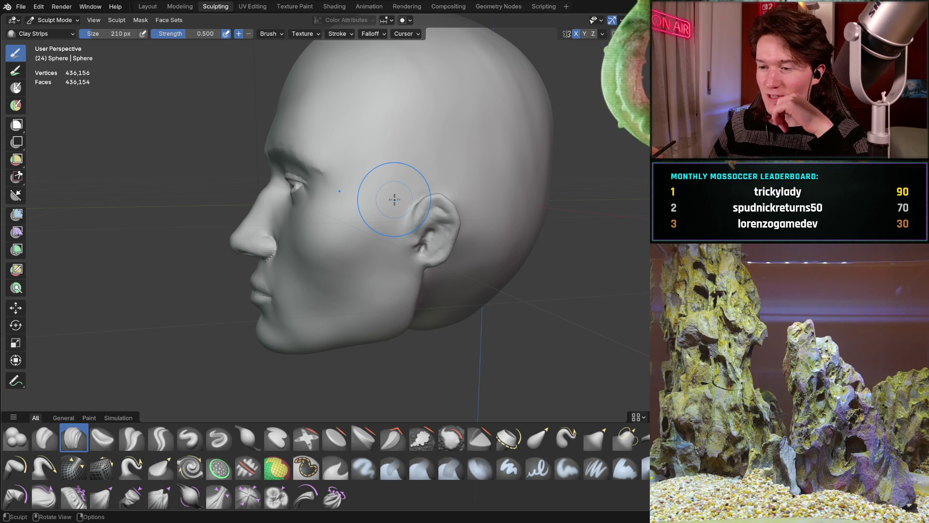
{"action": "mouse_move", "coordinate": [339, 213]}
{"action": "middle_mouse_down"}
{"action": "mouse_move", "coordinate": [326, 268]}
{"action": "mouse_move", "coordinate": [396, 274]}
{"action": "mouse_move", "coordinate": [352, 269]}
{"action": "mouse_move", "coordinate": [370, 267]}
{"action": "mouse_move", "coordinate": [358, 271]}
{"action": "mouse_move", "coordinate": [373, 254]}
{"action": "middle_mouse_up"}
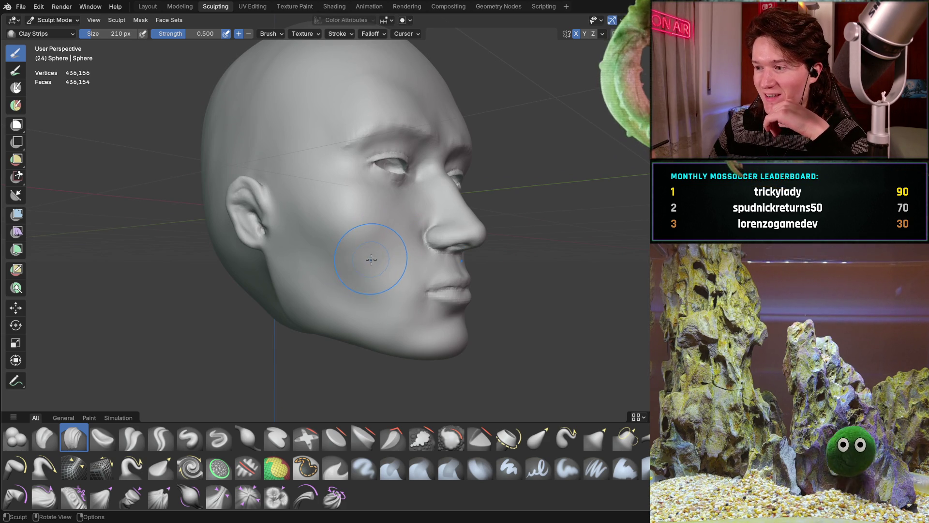
{"action": "mouse_move", "coordinate": [370, 261]}
{"action": "middle_mouse_down"}
{"action": "mouse_move", "coordinate": [357, 265]}
{"action": "mouse_move", "coordinate": [366, 260]}
{"action": "mouse_move", "coordinate": [351, 240]}
{"action": "middle_mouse_up"}
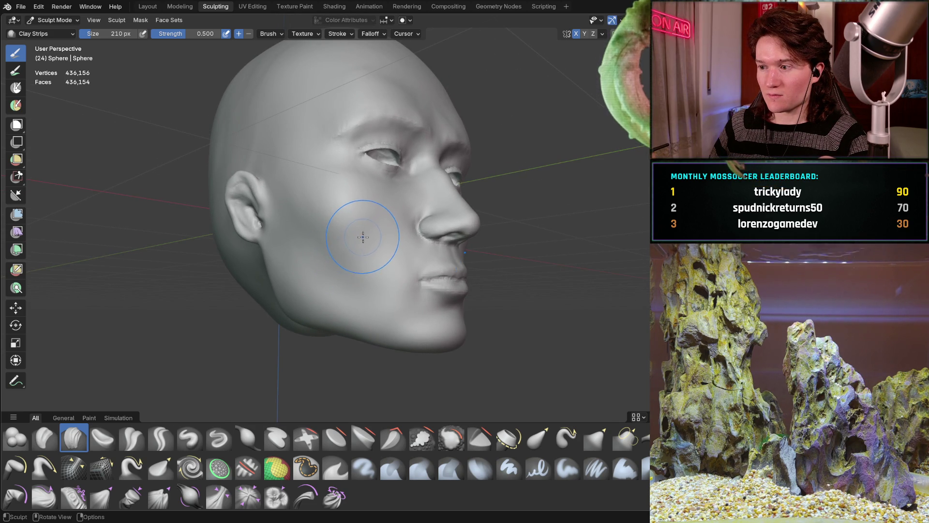
Build the jaw outward below the ear and check the jawline from side and front.
{"action": "middle_click_drag", "start_coordinate": [306, 290], "coordinate": [359, 274]}
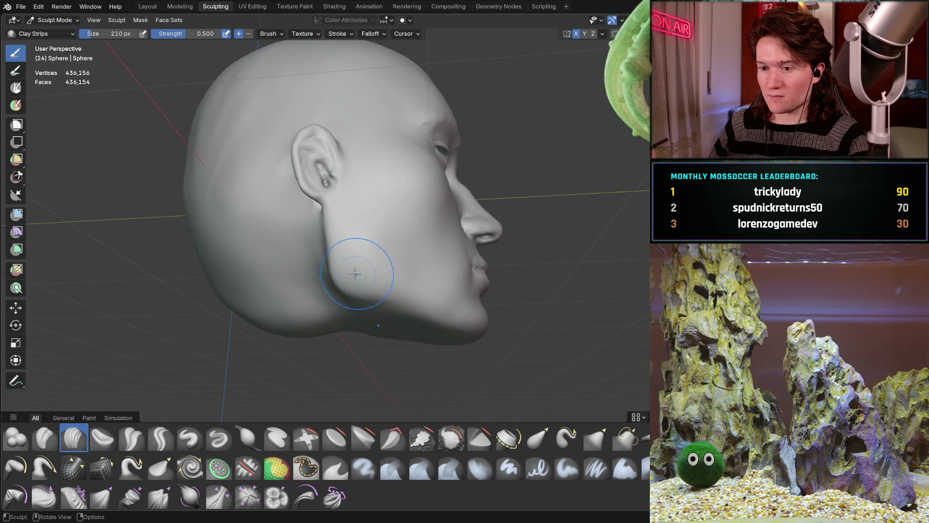
{"action": "mouse_move", "coordinate": [339, 303]}
{"action": "left_mouse_down"}
{"action": "mouse_move", "coordinate": [369, 315]}
{"action": "mouse_move", "coordinate": [345, 312]}
{"action": "left_mouse_up"}
{"action": "mouse_move", "coordinate": [331, 272]}
{"action": "middle_mouse_down"}
{"action": "mouse_move", "coordinate": [336, 248]}
{"action": "mouse_move", "coordinate": [339, 264]}
{"action": "mouse_move", "coordinate": [328, 274]}
{"action": "mouse_move", "coordinate": [338, 276]}
{"action": "mouse_move", "coordinate": [385, 238]}
{"action": "mouse_move", "coordinate": [355, 262]}
{"action": "middle_mouse_up"}
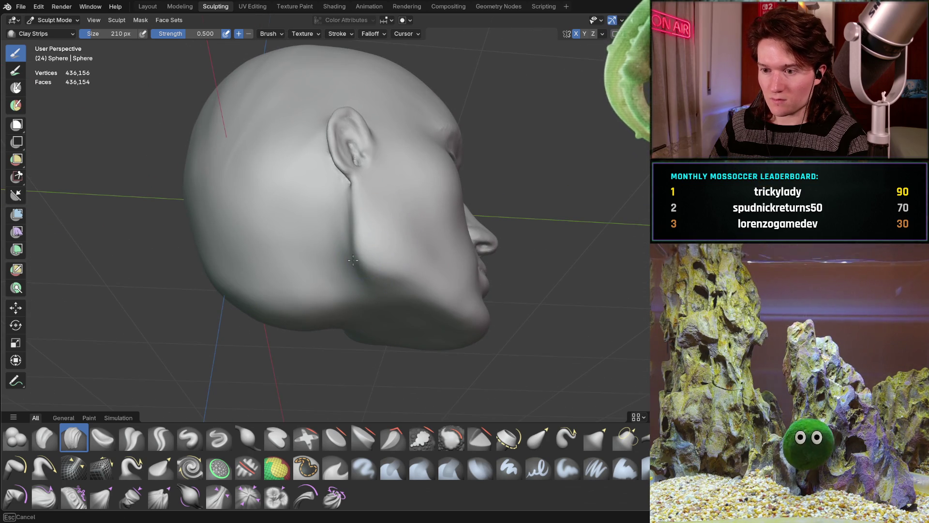
{"action": "mouse_move", "coordinate": [391, 220]}
{"action": "middle_mouse_down"}
{"action": "mouse_move", "coordinate": [290, 259]}
{"action": "mouse_move", "coordinate": [281, 276]}
{"action": "mouse_move", "coordinate": [87, 271]}
{"action": "mouse_move", "coordinate": [352, 266]}
{"action": "middle_mouse_up"}
{"action": "mouse_move", "coordinate": [349, 257]}
{"action": "middle_mouse_down"}
{"action": "mouse_move", "coordinate": [363, 243]}
{"action": "mouse_move", "coordinate": [390, 243]}
{"action": "mouse_move", "coordinate": [425, 307]}
{"action": "middle_mouse_up"}
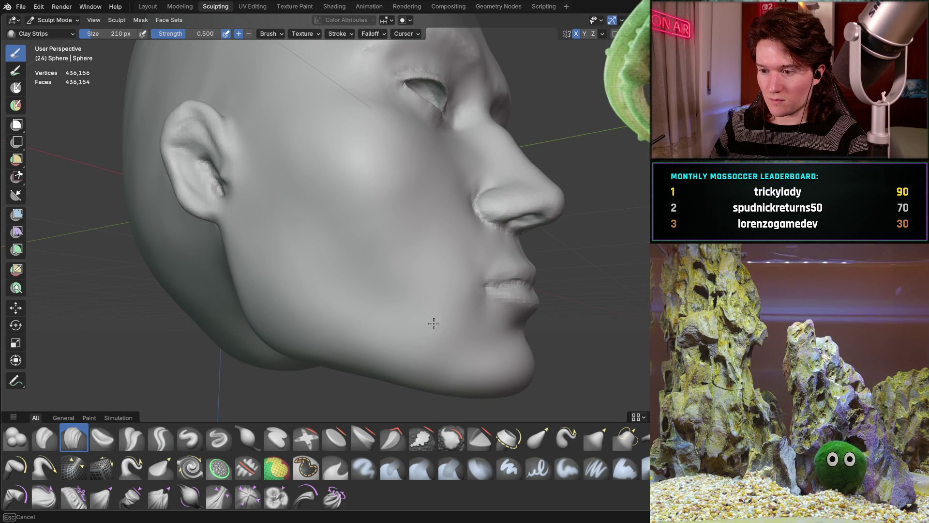
{"action": "mouse_move", "coordinate": [408, 311]}
{"action": "middle_mouse_down"}
{"action": "mouse_move", "coordinate": [353, 295]}
{"action": "mouse_move", "coordinate": [331, 273]}
{"action": "middle_mouse_up"}
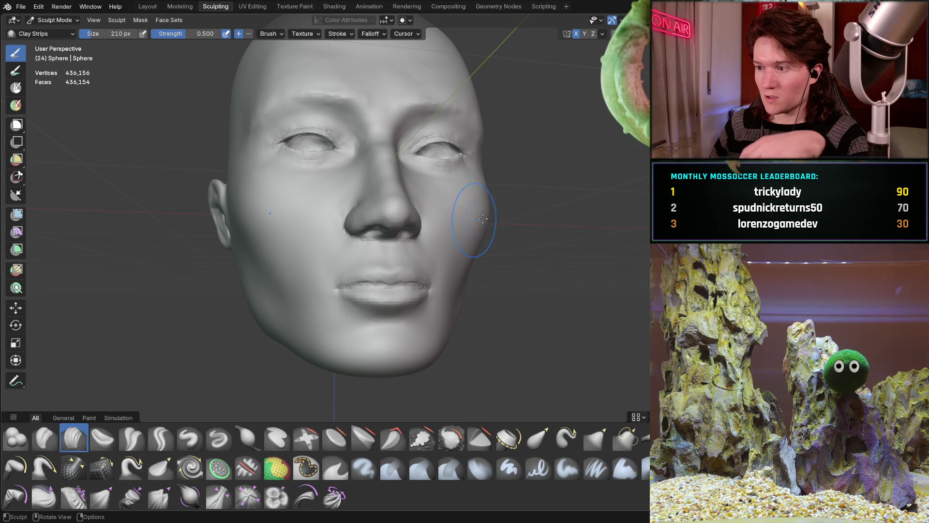
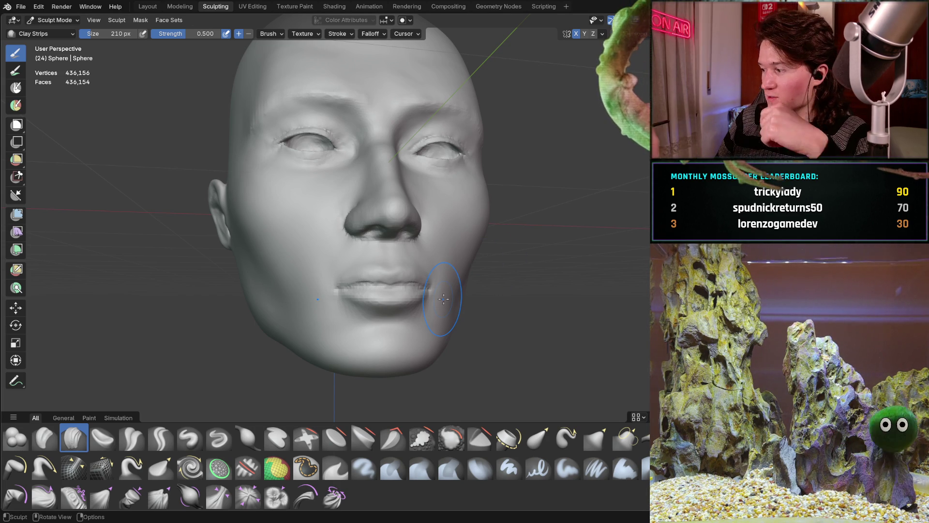
Orbit the head through profile and frontal views to inspect the nose.
{"action": "mouse_move", "coordinate": [359, 193]}
{"action": "middle_mouse_down"}
{"action": "mouse_move", "coordinate": [363, 228]}
{"action": "mouse_move", "coordinate": [333, 181]}
{"action": "mouse_move", "coordinate": [272, 184]}
{"action": "mouse_move", "coordinate": [332, 180]}
{"action": "mouse_move", "coordinate": [355, 201]}
{"action": "mouse_move", "coordinate": [319, 194]}
{"action": "mouse_move", "coordinate": [329, 226]}
{"action": "mouse_move", "coordinate": [353, 247]}
{"action": "middle_mouse_up"}
{"action": "scroll", "coordinate": [312, 145], "scroll_direction": "up", "scroll_amount": 10}
{"action": "mouse_move", "coordinate": [267, 207]}
{"action": "middle_mouse_down"}
{"action": "mouse_move", "coordinate": [275, 216]}
{"action": "mouse_move", "coordinate": [343, 197]}
{"action": "mouse_move", "coordinate": [354, 216]}
{"action": "mouse_move", "coordinate": [387, 215]}
{"action": "mouse_move", "coordinate": [245, 384]}
{"action": "mouse_move", "coordinate": [295, 263]}
{"action": "mouse_move", "coordinate": [292, 190]}
{"action": "mouse_move", "coordinate": [288, 256]}
{"action": "middle_mouse_up"}
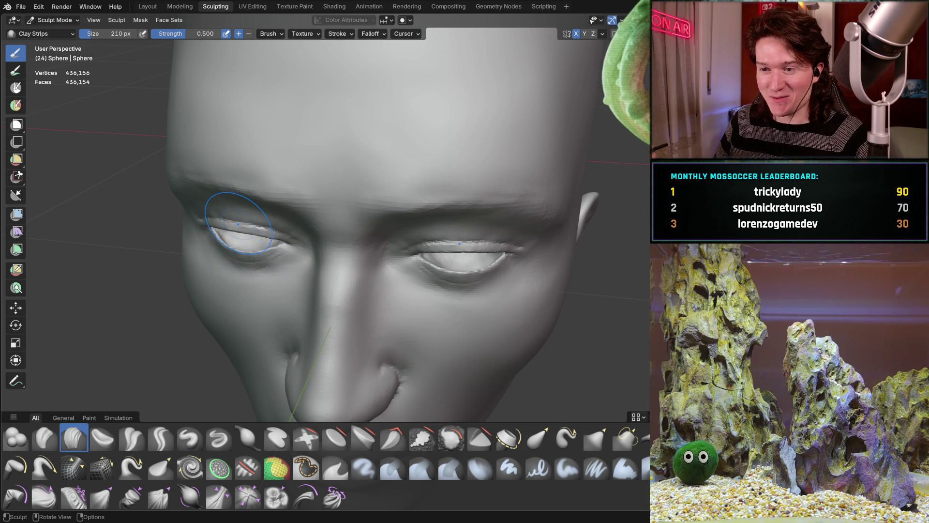
{"action": "mouse_move", "coordinate": [264, 266]}
{"action": "middle_mouse_down"}
{"action": "mouse_move", "coordinate": [304, 261]}
{"action": "mouse_move", "coordinate": [306, 213]}
{"action": "middle_mouse_up"}
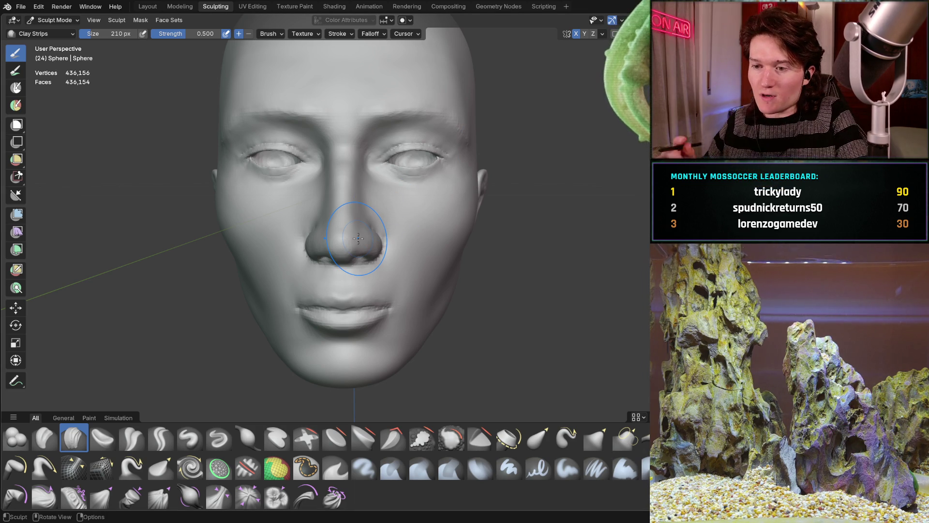
{"action": "scroll", "coordinate": [280, 224], "scroll_direction": "up", "scroll_amount": 3}
{"action": "mouse_move", "coordinate": [281, 224]}
{"action": "middle_mouse_down"}
{"action": "mouse_move", "coordinate": [397, 189]}
{"action": "mouse_move", "coordinate": [438, 187]}
{"action": "middle_mouse_up"}
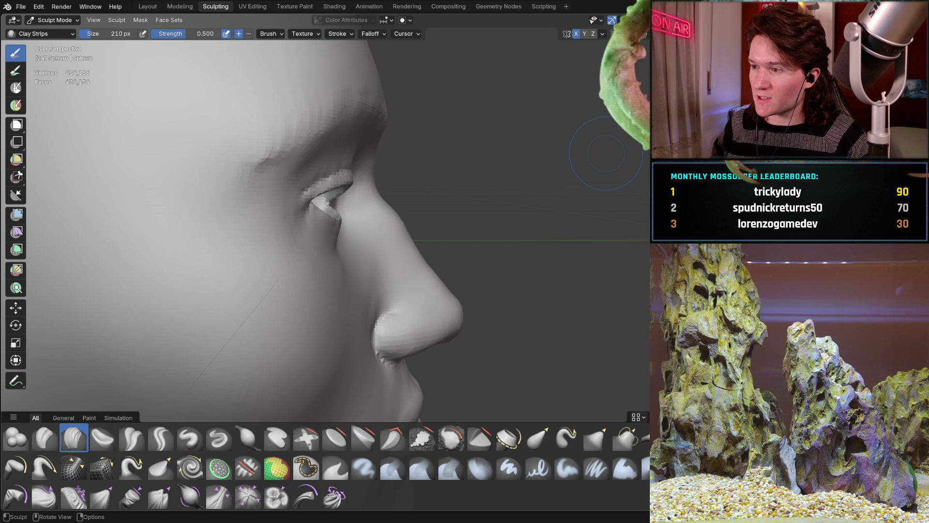
{"action": "middle_click_drag", "start_coordinate": [339, 208], "coordinate": [255, 209]}
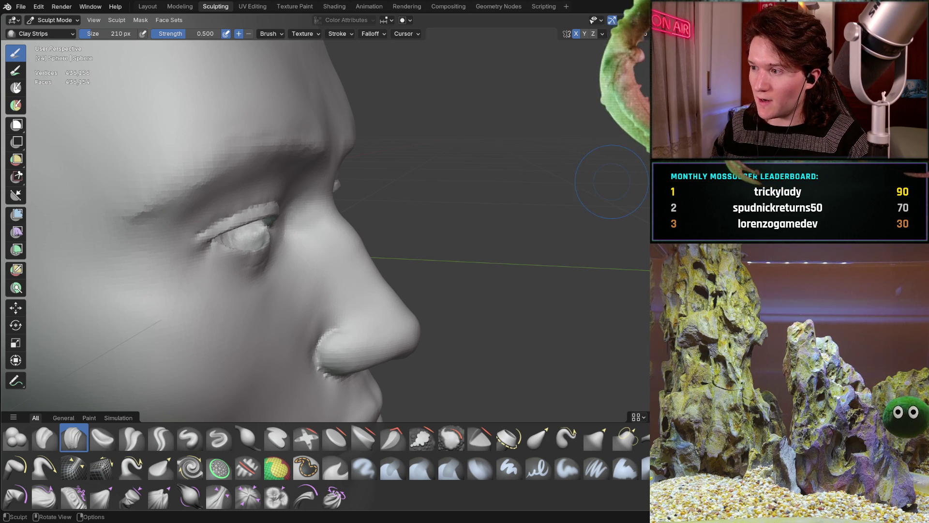
{"action": "mouse_move", "coordinate": [484, 194]}
{"action": "middle_mouse_down"}
{"action": "mouse_move", "coordinate": [276, 149]}
{"action": "mouse_move", "coordinate": [296, 155]}
{"action": "mouse_move", "coordinate": [164, 183]}
{"action": "mouse_move", "coordinate": [270, 176]}
{"action": "mouse_move", "coordinate": [349, 218]}
{"action": "middle_mouse_up"}
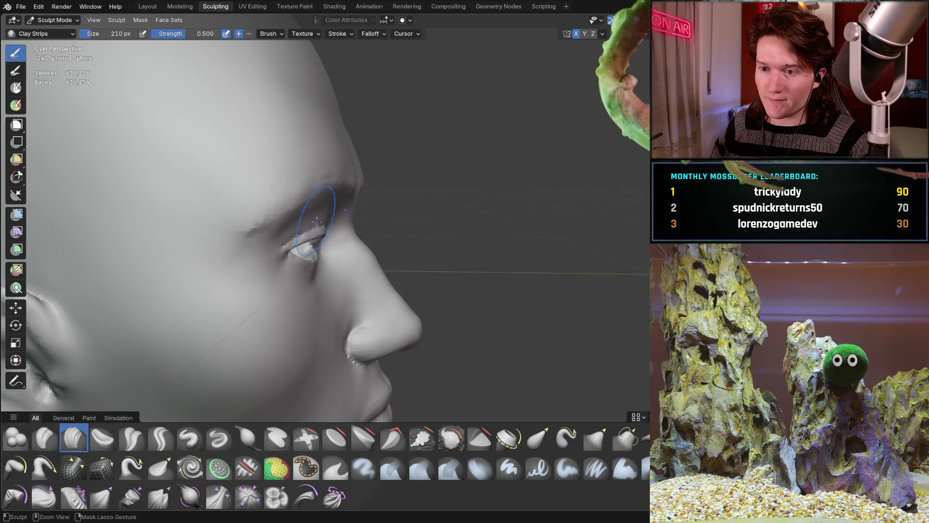
Zoom in around the eyes and tilt the face so the eyes sit higher.
{"action": "scroll", "coordinate": [300, 155], "scroll_direction": "up", "scroll_amount": 5}
{"action": "mouse_move", "coordinate": [294, 160]}
{"action": "middle_mouse_down"}
{"action": "mouse_move", "coordinate": [271, 184]}
{"action": "mouse_move", "coordinate": [287, 188]}
{"action": "middle_mouse_up"}
{"action": "mouse_move", "coordinate": [222, 199]}
{"action": "middle_mouse_down"}
{"action": "mouse_move", "coordinate": [219, 226]}
{"action": "mouse_move", "coordinate": [197, 199]}
{"action": "middle_mouse_up"}
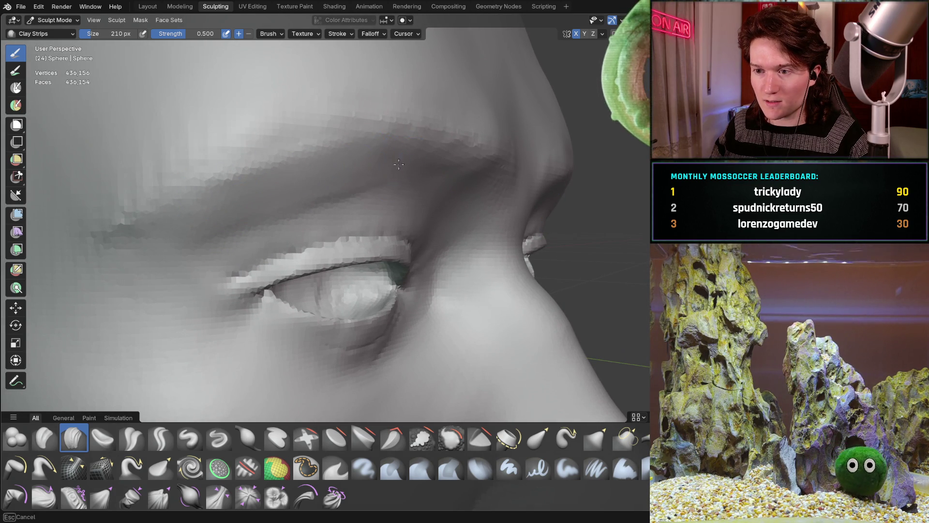
{"action": "middle_click_drag", "start_coordinate": [406, 170], "coordinate": [358, 178]}
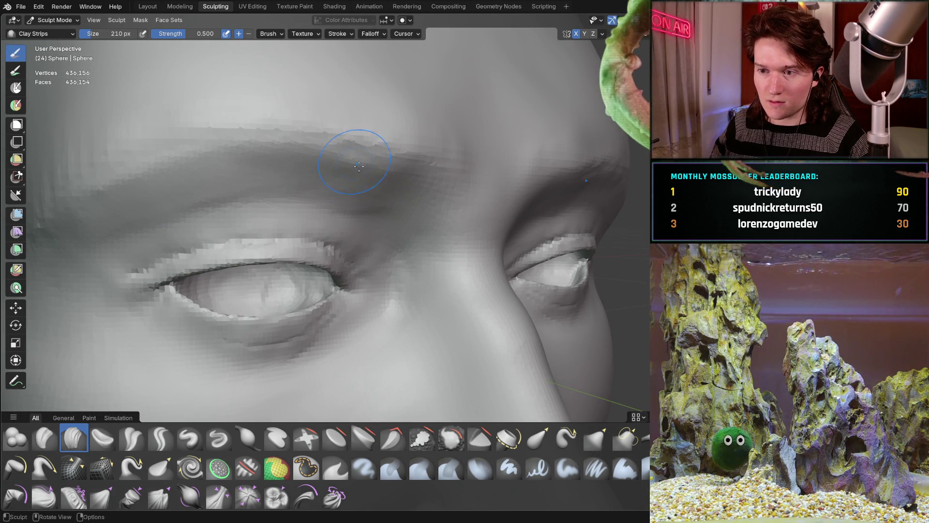
{"action": "middle_click_drag", "start_coordinate": [173, 183], "coordinate": [175, 172]}
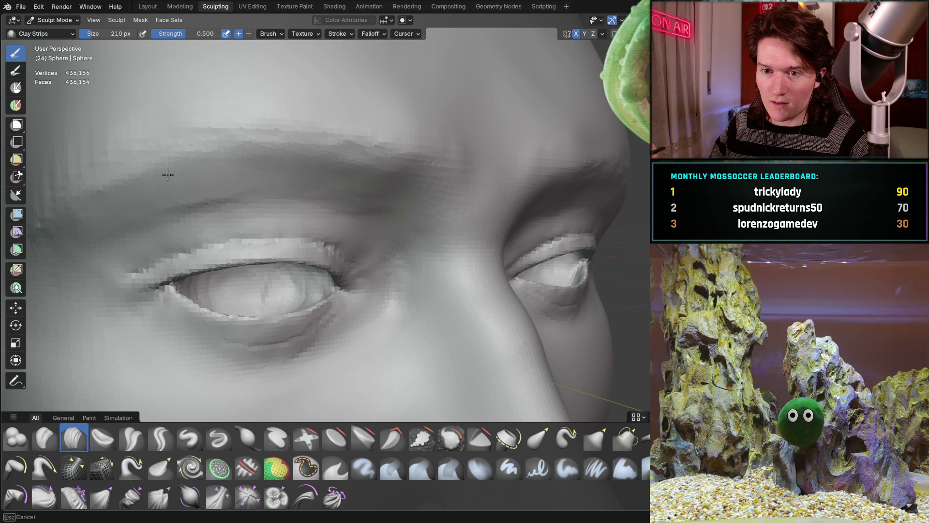
{"action": "middle_click_drag", "start_coordinate": [123, 218], "coordinate": [152, 196]}
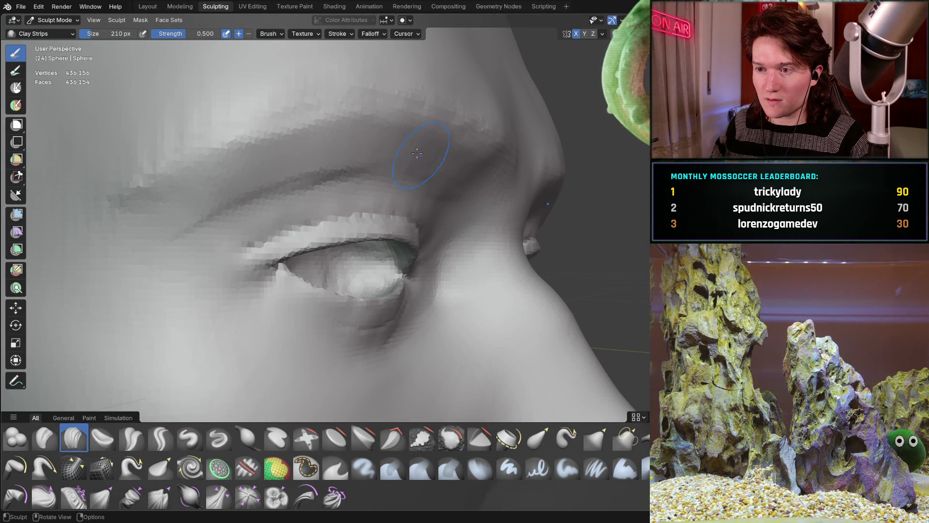
{"action": "middle_click_drag", "start_coordinate": [440, 165], "coordinate": [265, 163]}
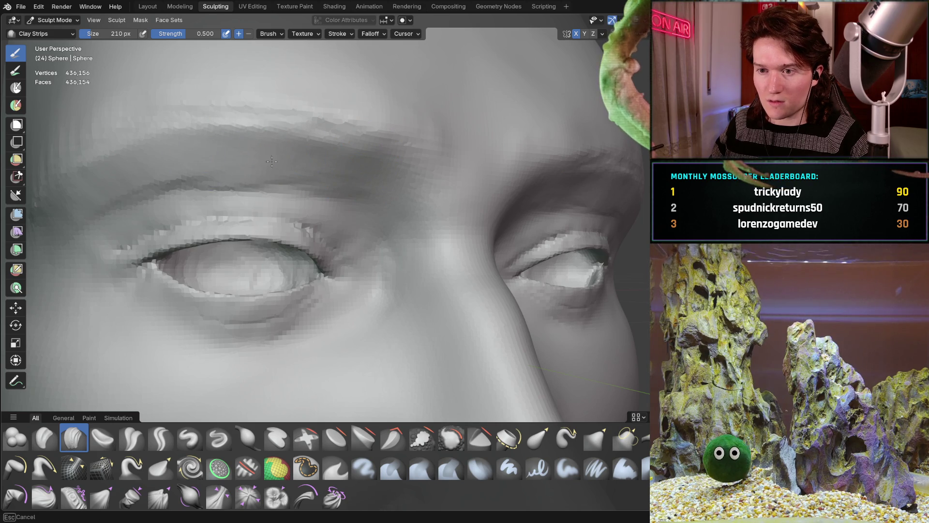
{"action": "middle_click_drag", "start_coordinate": [254, 159], "coordinate": [197, 128]}
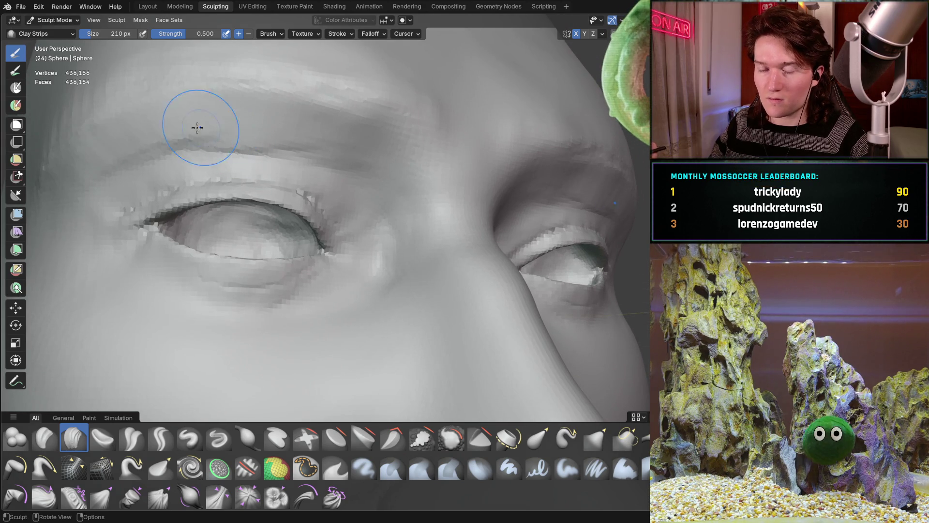
Shrink the Clay Strips brush to 140 px and build up clay along the brow ridge.
{"action": "key", "text": "f"}
{"action": "left_click", "coordinate": [144, 137]}
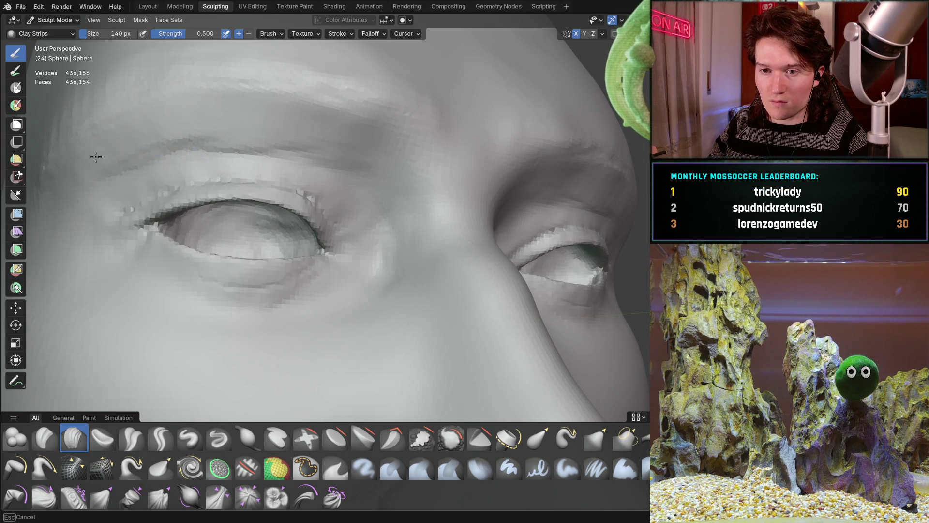
{"action": "middle_click_drag", "start_coordinate": [322, 159], "coordinate": [329, 161]}
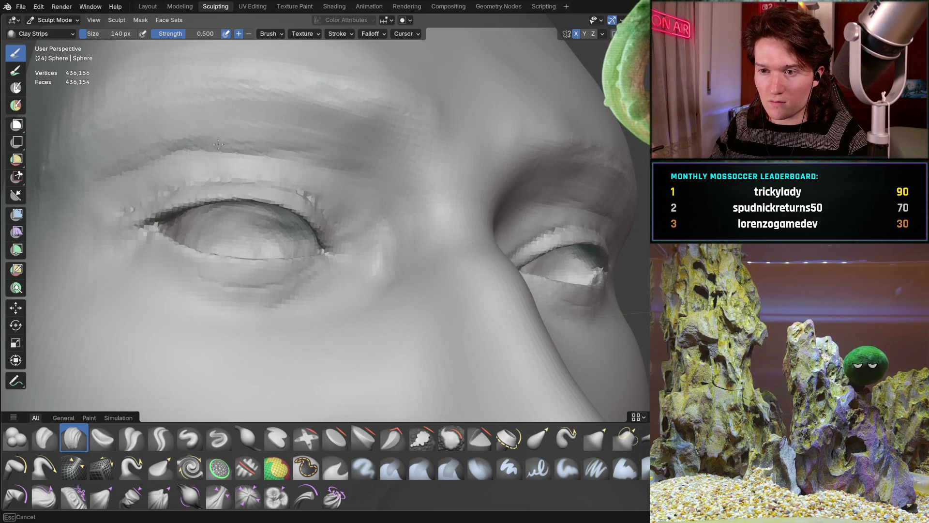
{"action": "mouse_move", "coordinate": [216, 142]}
{"action": "middle_mouse_down"}
{"action": "mouse_move", "coordinate": [293, 179]}
{"action": "mouse_move", "coordinate": [328, 154]}
{"action": "middle_mouse_up"}
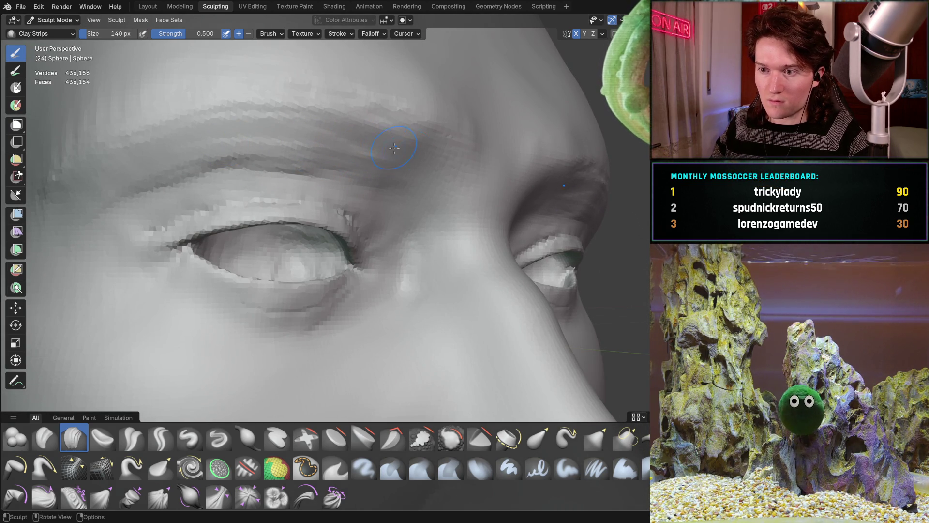
{"action": "left_click_drag", "start_coordinate": [353, 145], "coordinate": [242, 140]}
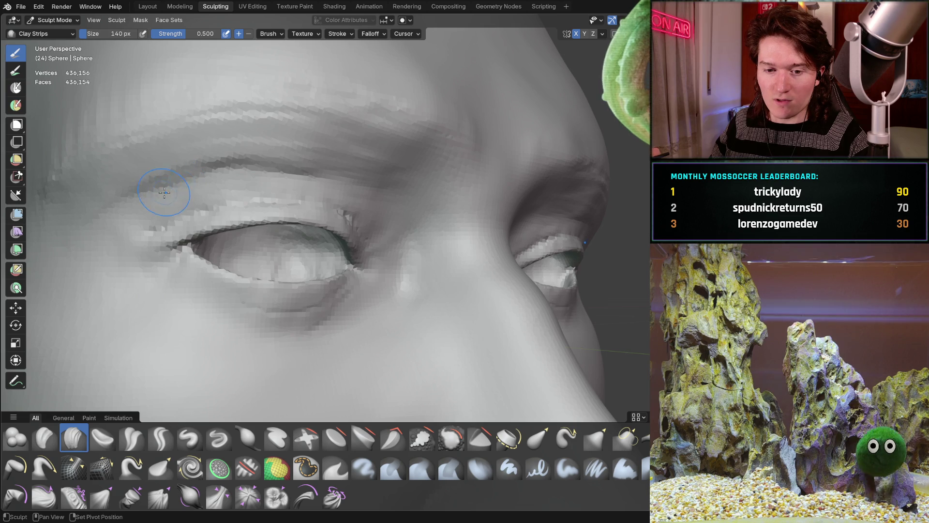
{"action": "scroll", "coordinate": [160, 193], "scroll_direction": "down", "scroll_amount": 8}
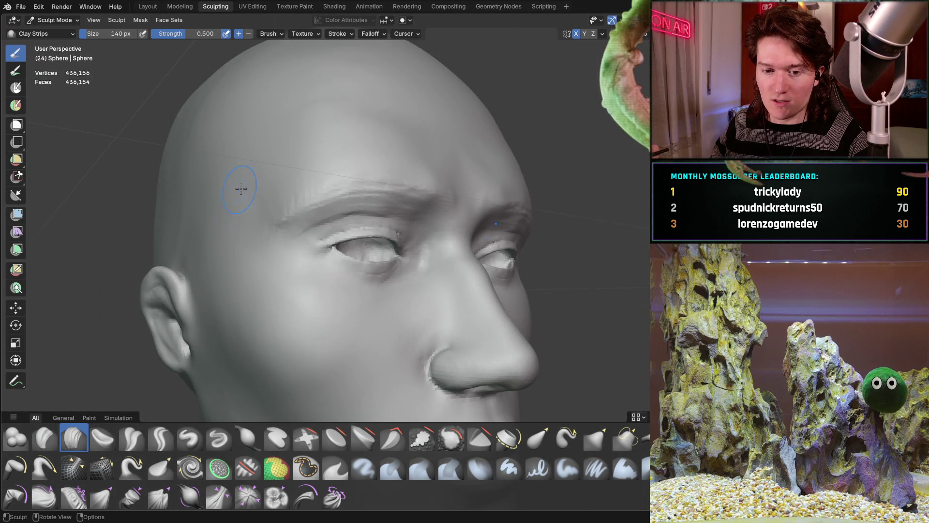
{"action": "mouse_move", "coordinate": [241, 189]}
{"action": "middle_mouse_down"}
{"action": "mouse_move", "coordinate": [245, 209]}
{"action": "mouse_move", "coordinate": [259, 177]}
{"action": "mouse_move", "coordinate": [259, 186]}
{"action": "mouse_move", "coordinate": [286, 158]}
{"action": "mouse_move", "coordinate": [359, 158]}
{"action": "middle_mouse_up"}
{"action": "mouse_move", "coordinate": [336, 186]}
{"action": "middle_mouse_down"}
{"action": "mouse_move", "coordinate": [328, 182]}
{"action": "mouse_move", "coordinate": [334, 208]}
{"action": "mouse_move", "coordinate": [296, 193]}
{"action": "mouse_move", "coordinate": [276, 199]}
{"action": "mouse_move", "coordinate": [286, 194]}
{"action": "middle_mouse_up"}
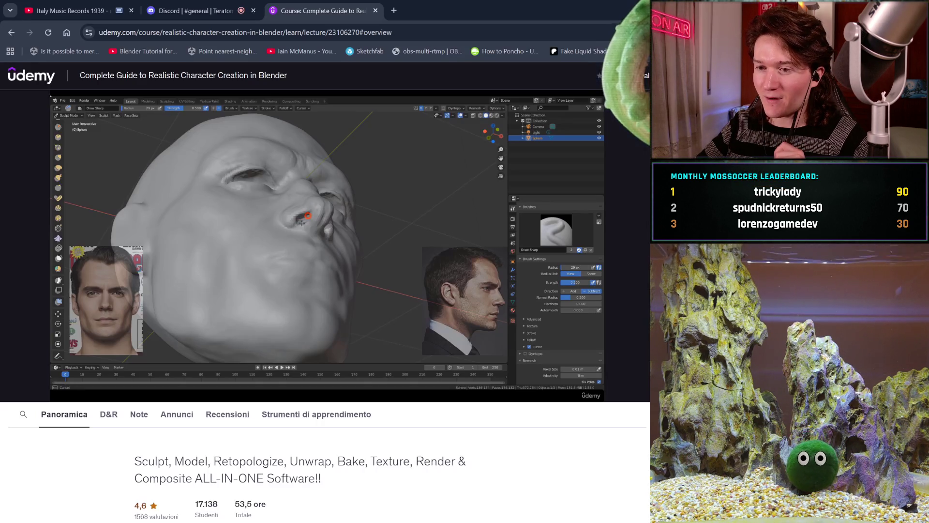
Pause the Udemy reference course video at 6:56.
{"action": "mouse_move", "coordinate": [444, 248]}
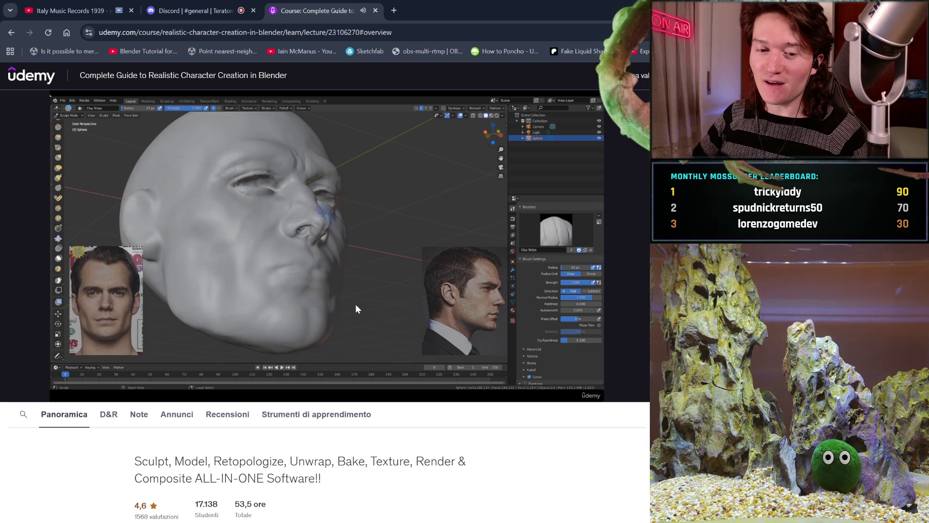
{"action": "left_click", "coordinate": [405, 248]}
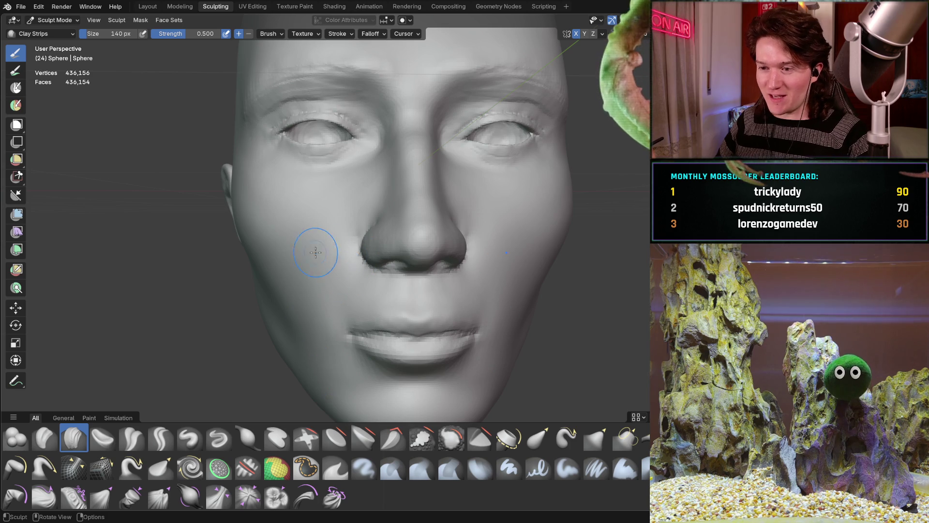
{"action": "mouse_move", "coordinate": [315, 258]}
{"action": "middle_mouse_down"}
{"action": "mouse_move", "coordinate": [357, 266]}
{"action": "mouse_move", "coordinate": [373, 249]}
{"action": "middle_mouse_up"}
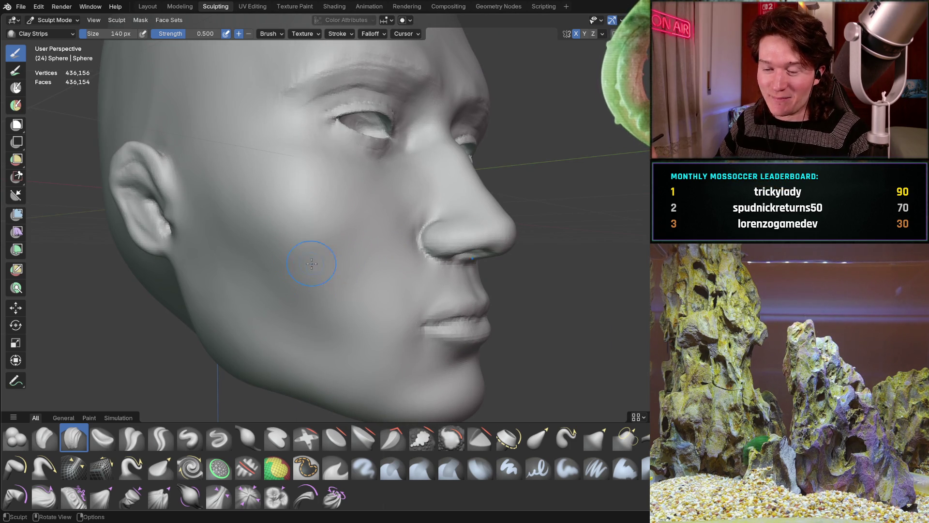
{"action": "middle_click_drag", "start_coordinate": [316, 266], "coordinate": [307, 263]}
{"action": "mouse_move", "coordinate": [299, 215]}
{"action": "middle_mouse_down"}
{"action": "mouse_move", "coordinate": [303, 245]}
{"action": "mouse_move", "coordinate": [321, 252]}
{"action": "mouse_move", "coordinate": [283, 274]}
{"action": "middle_mouse_up"}
{"action": "middle_click_drag", "start_coordinate": [353, 244], "coordinate": [310, 232]}
{"action": "middle_click_drag", "start_coordinate": [373, 228], "coordinate": [380, 228]}
{"action": "scroll", "coordinate": [383, 218], "scroll_direction": "up", "scroll_amount": 4}
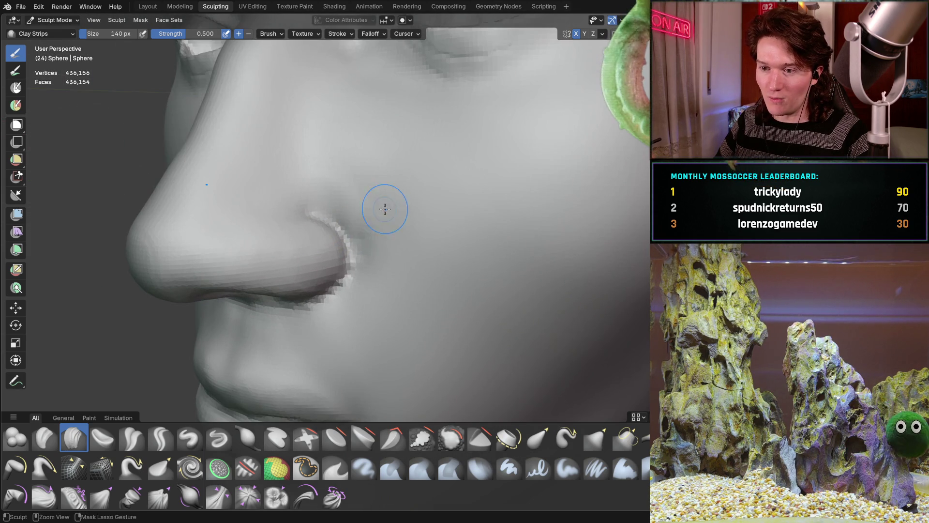
{"action": "mouse_move", "coordinate": [353, 224]}
{"action": "middle_mouse_down"}
{"action": "mouse_move", "coordinate": [444, 193]}
{"action": "mouse_move", "coordinate": [415, 216]}
{"action": "mouse_move", "coordinate": [395, 177]}
{"action": "middle_mouse_up"}
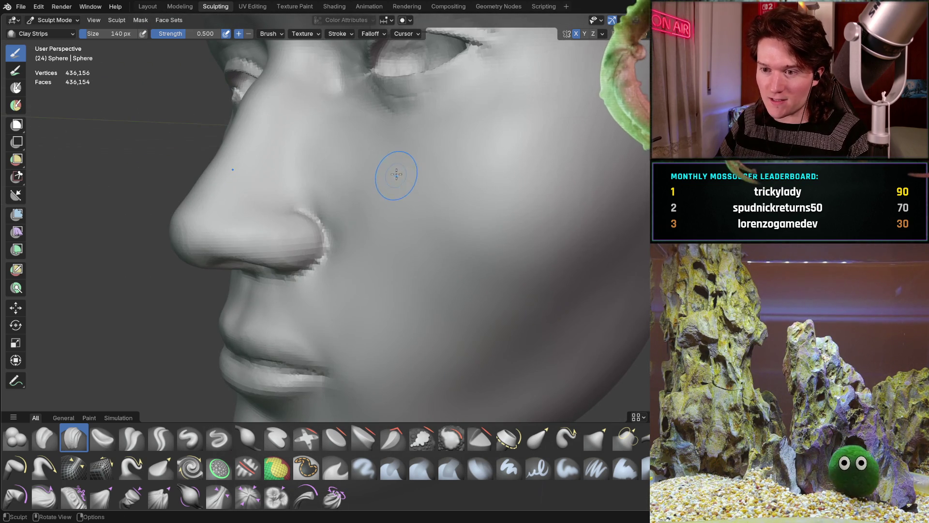
{"action": "mouse_move", "coordinate": [338, 201]}
{"action": "middle_mouse_down"}
{"action": "mouse_move", "coordinate": [348, 213]}
{"action": "mouse_move", "coordinate": [338, 224]}
{"action": "mouse_move", "coordinate": [383, 200]}
{"action": "mouse_move", "coordinate": [338, 303]}
{"action": "mouse_move", "coordinate": [350, 208]}
{"action": "mouse_move", "coordinate": [322, 184]}
{"action": "mouse_move", "coordinate": [308, 217]}
{"action": "middle_mouse_up"}
{"action": "scroll", "coordinate": [350, 199], "scroll_direction": "up", "scroll_amount": 3}
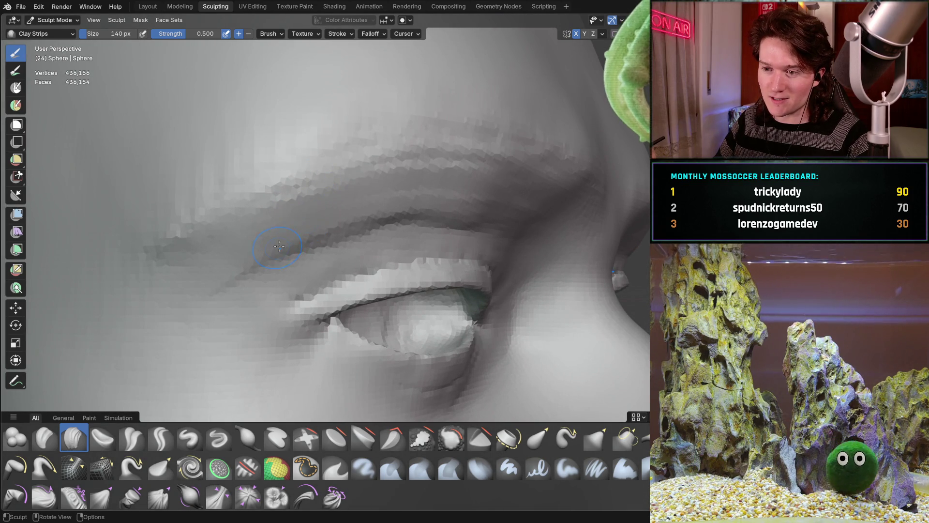
{"action": "middle_click_drag", "start_coordinate": [277, 249], "coordinate": [327, 236]}
{"action": "scroll", "coordinate": [377, 224], "scroll_direction": "up", "scroll_amount": 2}
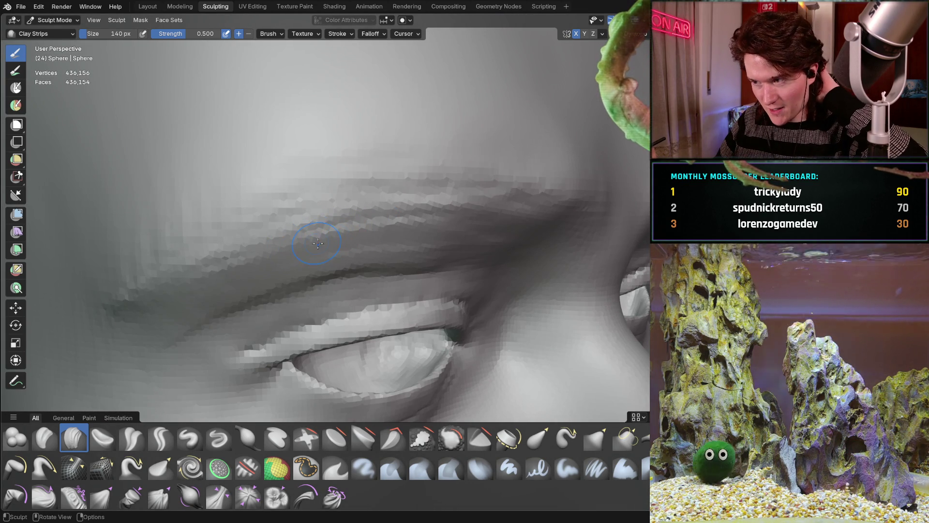
{"action": "mouse_move", "coordinate": [337, 234]}
{"action": "middle_mouse_down"}
{"action": "mouse_move", "coordinate": [312, 216]}
{"action": "mouse_move", "coordinate": [319, 208]}
{"action": "middle_mouse_up"}
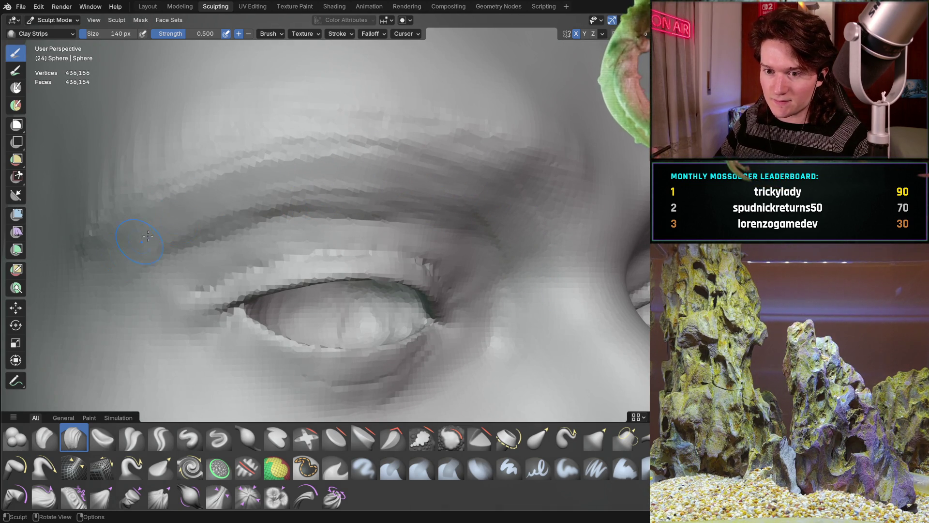
{"action": "middle_click_drag", "start_coordinate": [327, 196], "coordinate": [327, 196], "text": "shift"}
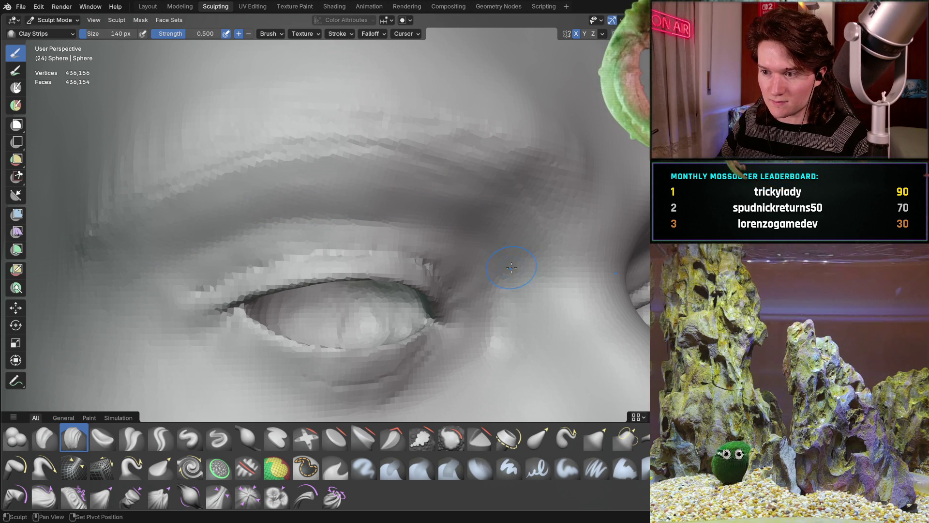
{"action": "middle_click_drag", "start_coordinate": [452, 189], "coordinate": [451, 189], "text": "shift"}
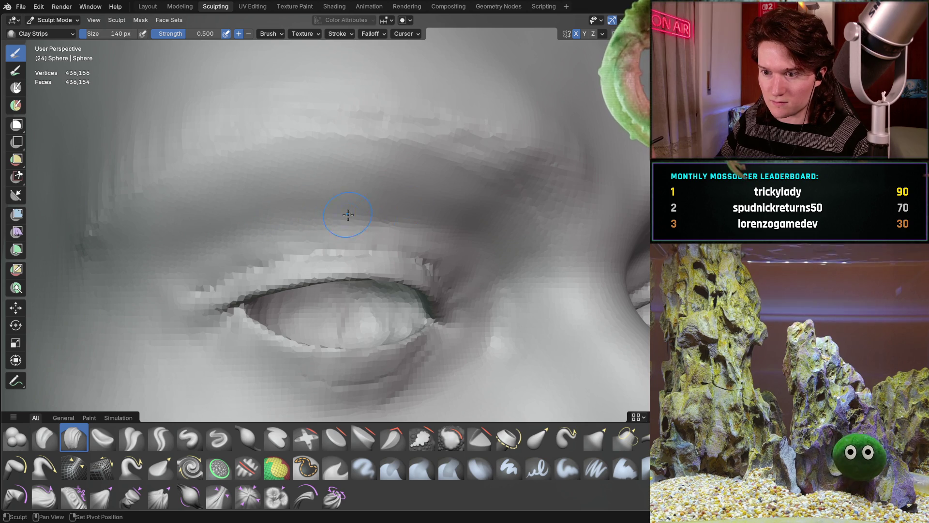
{"action": "scroll", "coordinate": [404, 213], "scroll_direction": "down", "scroll_amount": 5}
{"action": "mouse_move", "coordinate": [406, 214]}
{"action": "middle_mouse_down"}
{"action": "mouse_move", "coordinate": [436, 216]}
{"action": "mouse_move", "coordinate": [315, 207]}
{"action": "mouse_move", "coordinate": [286, 221]}
{"action": "mouse_move", "coordinate": [304, 192]}
{"action": "middle_mouse_up"}
{"action": "mouse_move", "coordinate": [294, 252]}
{"action": "middle_mouse_down"}
{"action": "mouse_move", "coordinate": [272, 296]}
{"action": "mouse_move", "coordinate": [267, 277]}
{"action": "mouse_move", "coordinate": [368, 226]}
{"action": "mouse_move", "coordinate": [360, 221]}
{"action": "middle_mouse_up"}
Inspect the eyes, brow, nose and ear from several angles, then zoom out to the whole head.
{"action": "scroll", "coordinate": [349, 212], "scroll_direction": "up", "scroll_amount": 5}
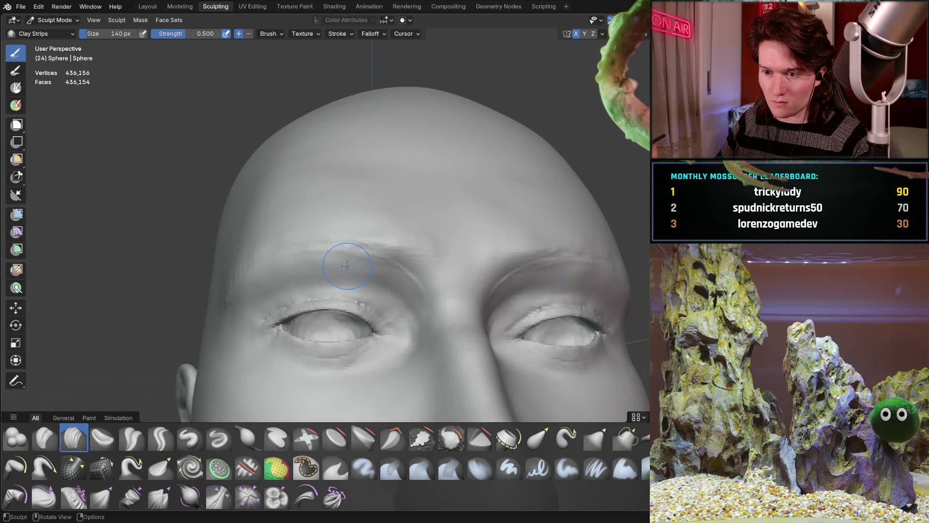
{"action": "scroll", "coordinate": [344, 258], "scroll_direction": "up", "scroll_amount": 3}
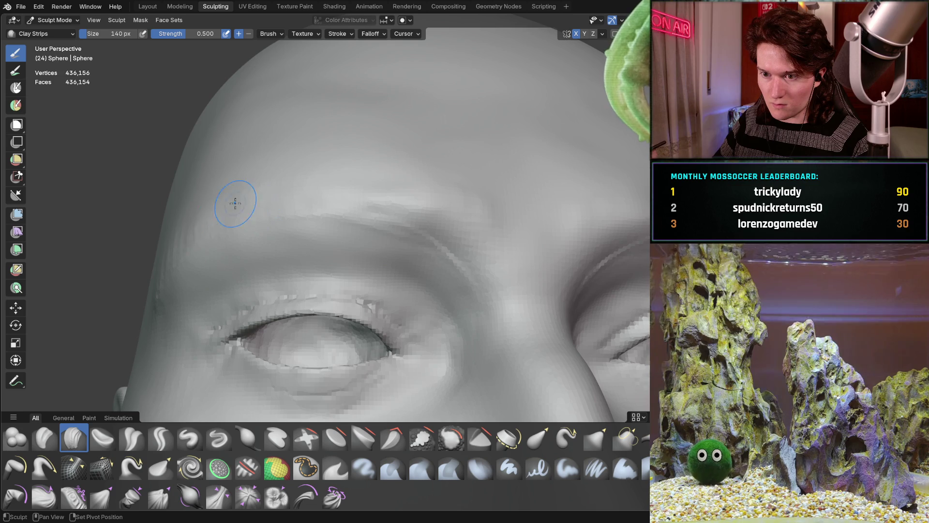
{"action": "middle_click_drag", "start_coordinate": [176, 255], "coordinate": [160, 255]}
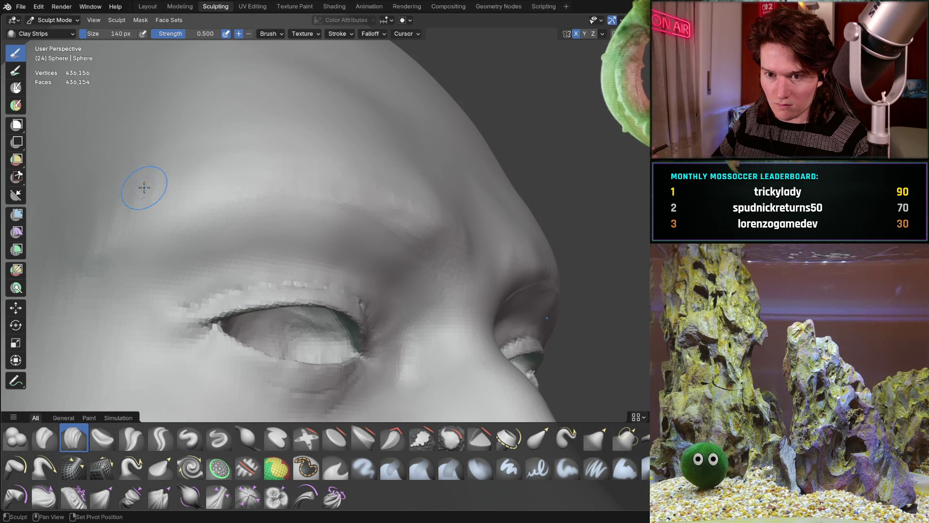
{"action": "middle_click_drag", "start_coordinate": [332, 170], "coordinate": [398, 180]}
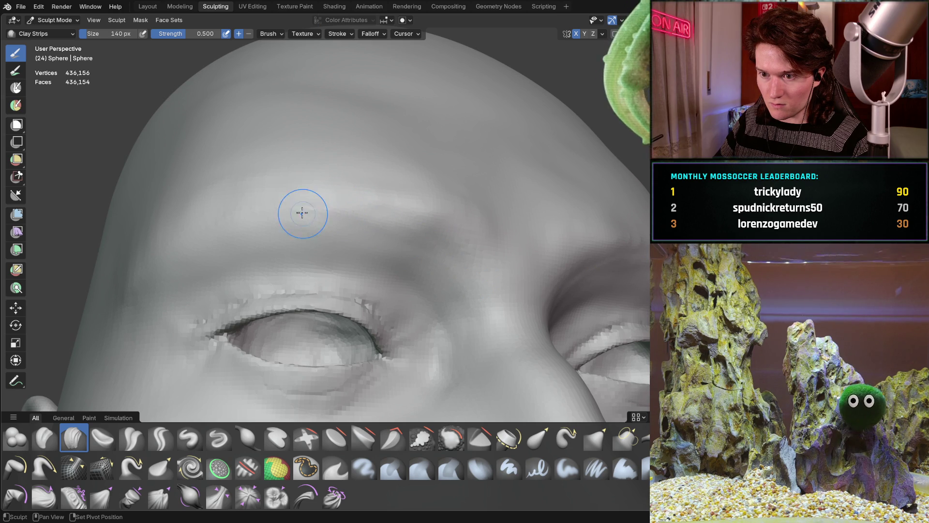
{"action": "mouse_move", "coordinate": [440, 200]}
{"action": "middle_mouse_down"}
{"action": "mouse_move", "coordinate": [343, 193]}
{"action": "mouse_move", "coordinate": [329, 222]}
{"action": "middle_mouse_up"}
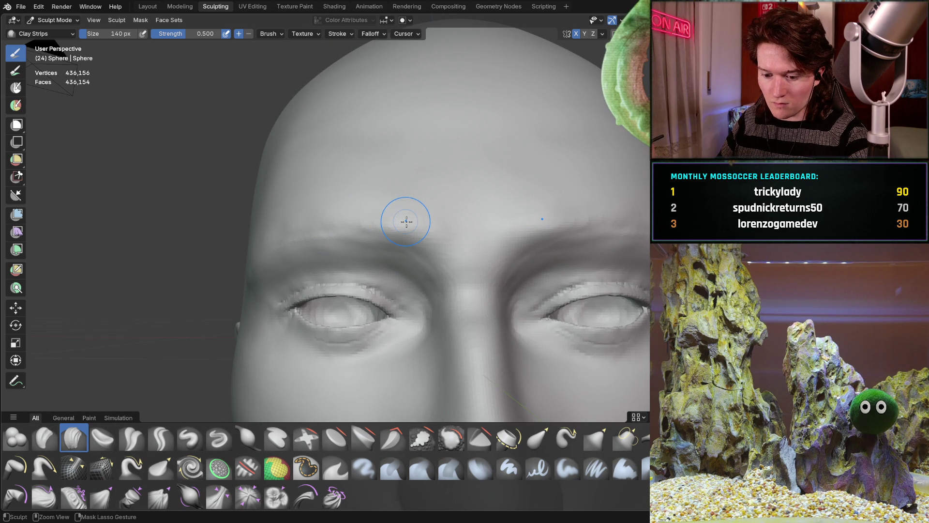
{"action": "mouse_move", "coordinate": [341, 271]}
{"action": "middle_mouse_down"}
{"action": "mouse_move", "coordinate": [334, 264]}
{"action": "mouse_move", "coordinate": [407, 237]}
{"action": "mouse_move", "coordinate": [372, 232]}
{"action": "mouse_move", "coordinate": [411, 231]}
{"action": "mouse_move", "coordinate": [355, 238]}
{"action": "mouse_move", "coordinate": [425, 213]}
{"action": "mouse_move", "coordinate": [390, 199]}
{"action": "mouse_move", "coordinate": [388, 184]}
{"action": "mouse_move", "coordinate": [408, 168]}
{"action": "mouse_move", "coordinate": [351, 244]}
{"action": "middle_mouse_up"}
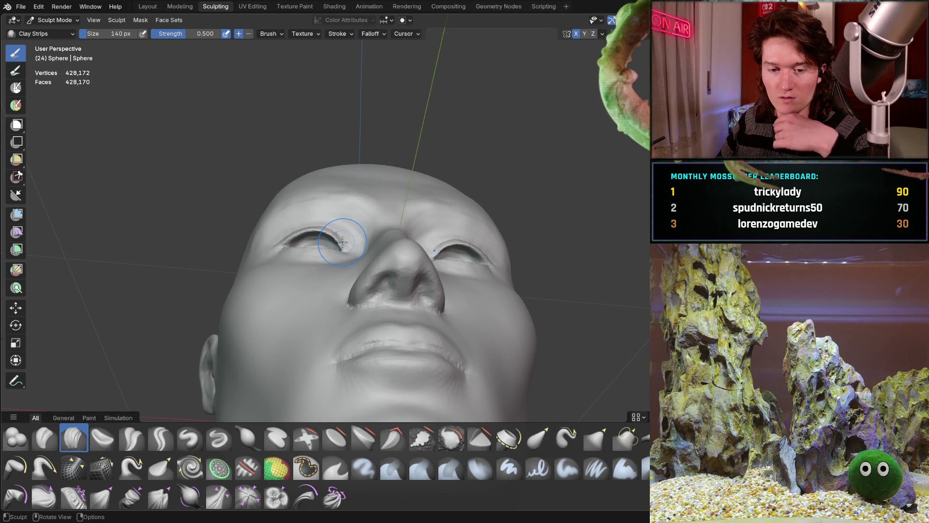
{"action": "mouse_move", "coordinate": [339, 241]}
{"action": "middle_mouse_down"}
{"action": "mouse_move", "coordinate": [373, 291]}
{"action": "mouse_move", "coordinate": [381, 289]}
{"action": "middle_mouse_up"}
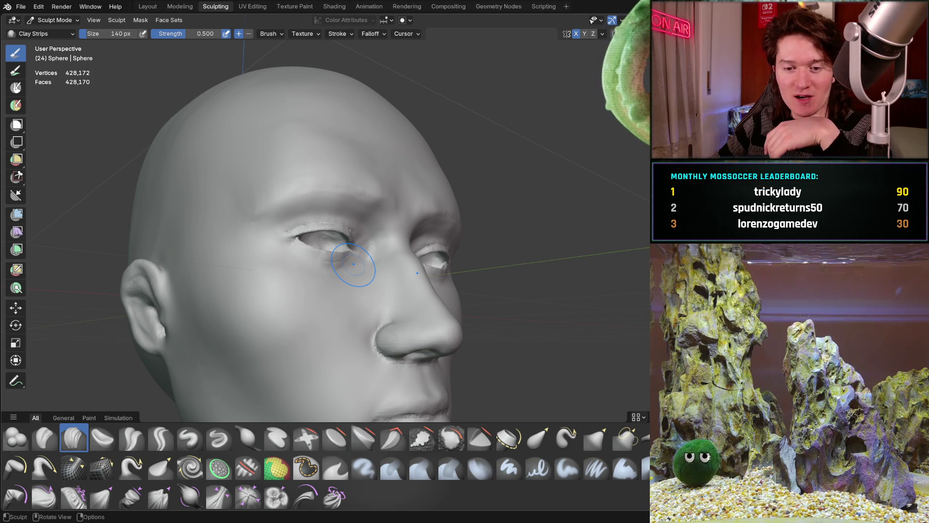
{"action": "mouse_move", "coordinate": [281, 299]}
{"action": "middle_mouse_down"}
{"action": "mouse_move", "coordinate": [266, 301]}
{"action": "mouse_move", "coordinate": [291, 302]}
{"action": "mouse_move", "coordinate": [280, 304]}
{"action": "middle_mouse_up"}
{"action": "scroll", "coordinate": [280, 304], "scroll_direction": "up", "scroll_amount": 3}
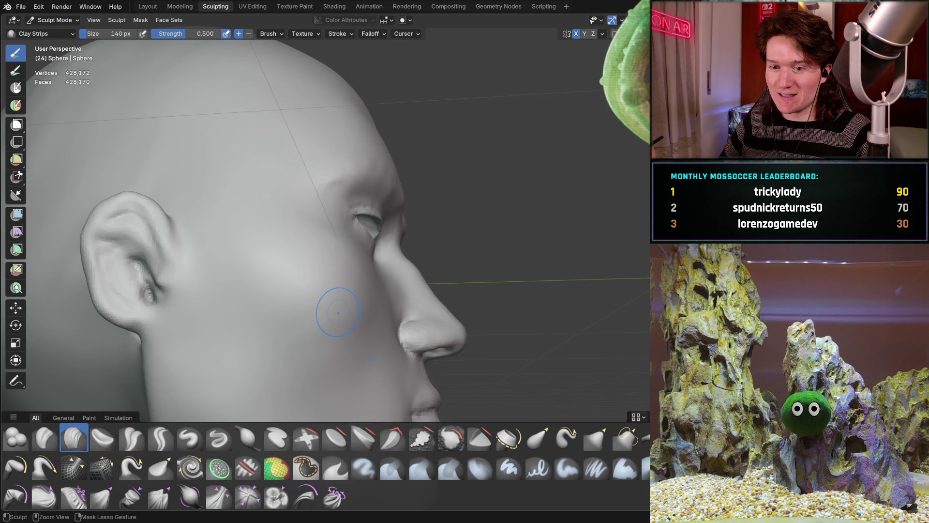
{"action": "mouse_move", "coordinate": [291, 257]}
{"action": "middle_mouse_down", "text": "ctrl"}
{"action": "mouse_move", "coordinate": [280, 271]}
{"action": "mouse_move", "coordinate": [332, 265]}
{"action": "mouse_move", "coordinate": [299, 239]}
{"action": "mouse_move", "coordinate": [310, 256]}
{"action": "mouse_move", "coordinate": [276, 284]}
{"action": "mouse_move", "coordinate": [343, 274]}
{"action": "middle_mouse_up", "text": "ctrl"}
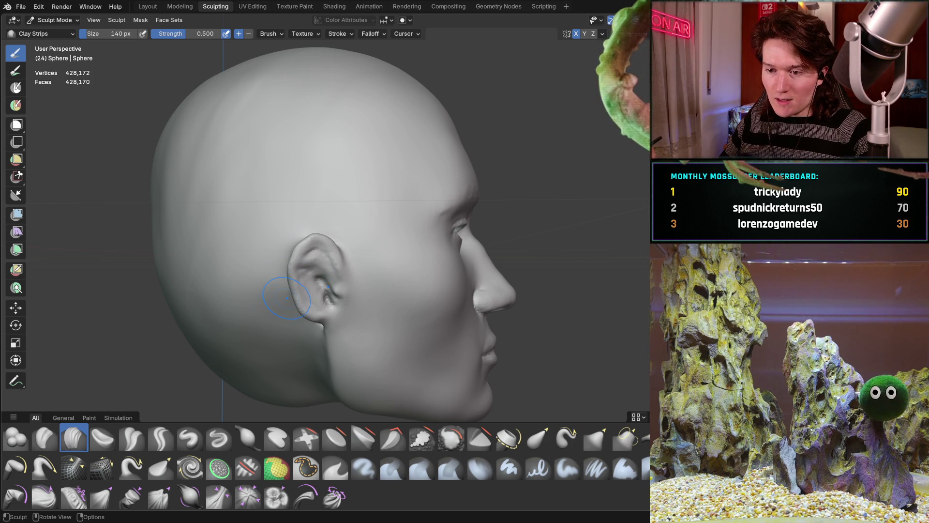
Pull the top of the ear upward with the Grab brush at 196 px.
{"action": "scroll", "coordinate": [285, 297], "scroll_direction": "up", "scroll_amount": 2}
{"action": "key", "text": "g"}
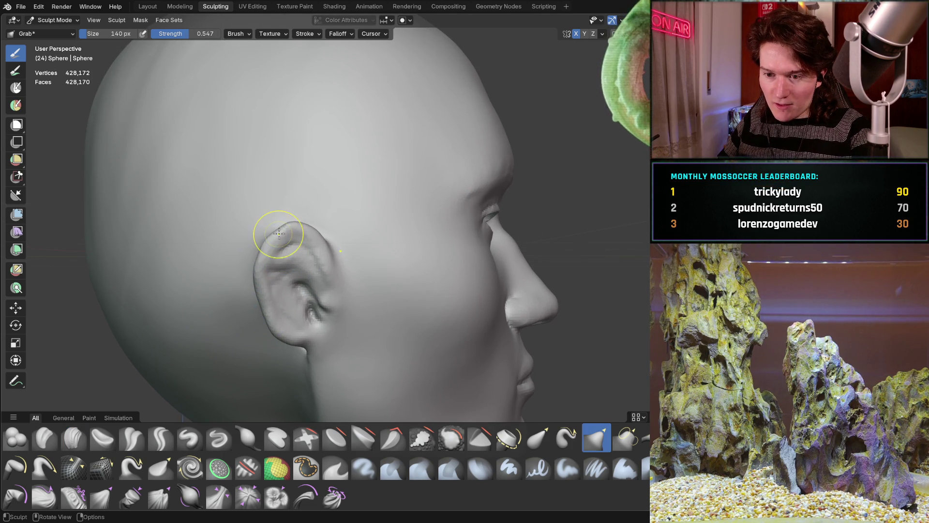
{"action": "key", "text": "f"}
{"action": "left_click", "coordinate": [263, 248]}
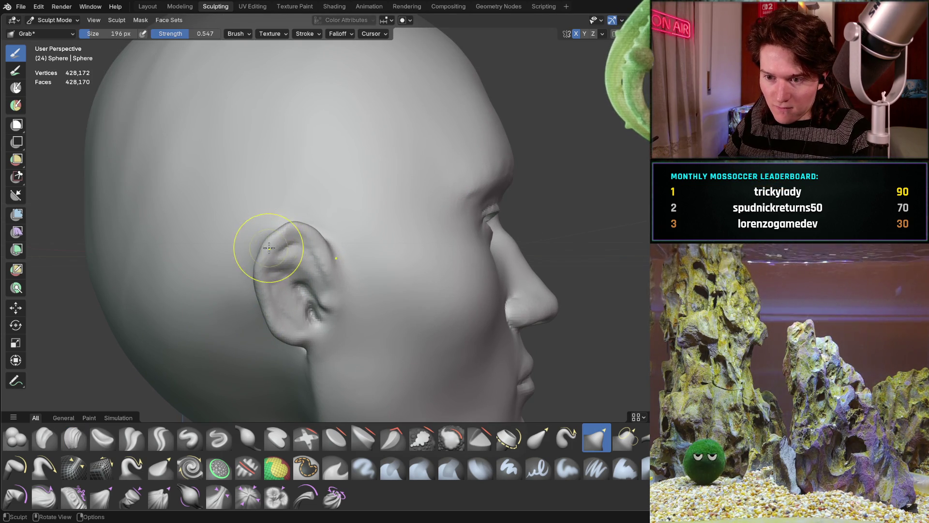
{"action": "left_click_drag", "start_coordinate": [262, 248], "coordinate": [277, 227]}
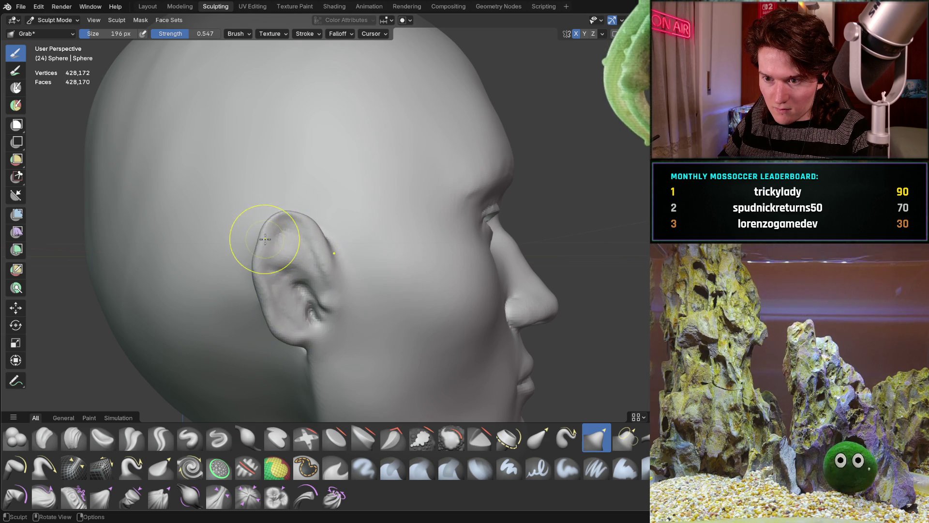
Reshape the ear's upper rim with the Grab brush enlarged to 290 px.
{"action": "mouse_move", "coordinate": [326, 233]}
{"action": "middle_mouse_down"}
{"action": "mouse_move", "coordinate": [267, 234]}
{"action": "mouse_move", "coordinate": [309, 234]}
{"action": "mouse_move", "coordinate": [257, 209]}
{"action": "middle_mouse_up"}
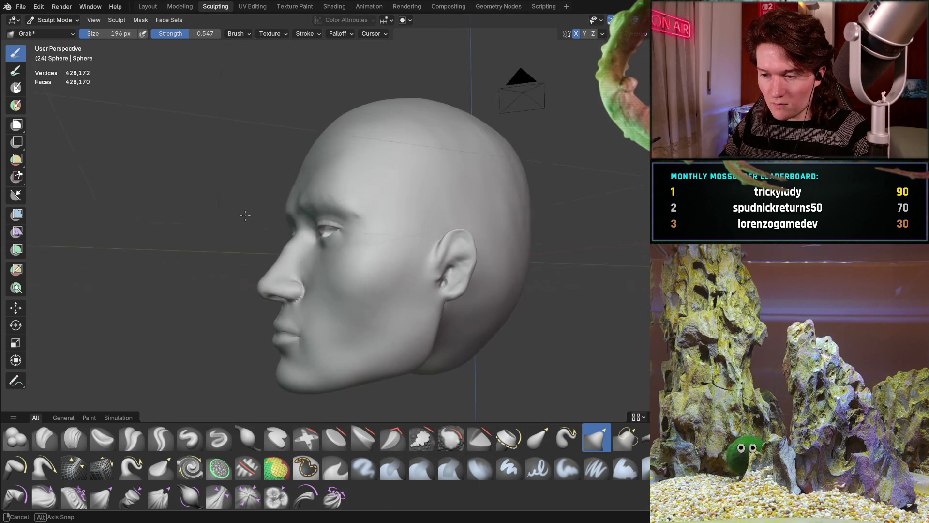
{"action": "scroll", "coordinate": [257, 210], "scroll_direction": "up", "scroll_amount": 5}
{"action": "middle_click_drag", "start_coordinate": [321, 212], "coordinate": [270, 218]}
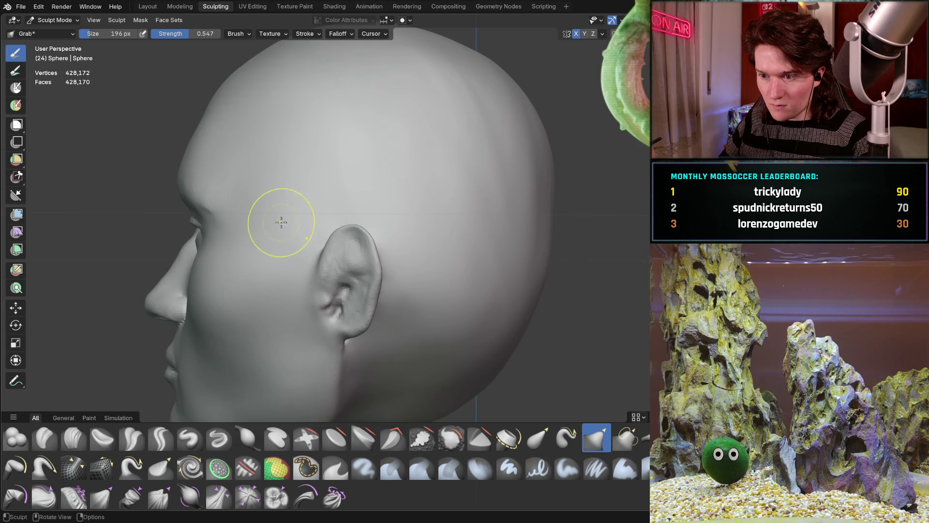
{"action": "scroll", "coordinate": [290, 213], "scroll_direction": "up", "scroll_amount": 6}
{"action": "key", "text": "i"}
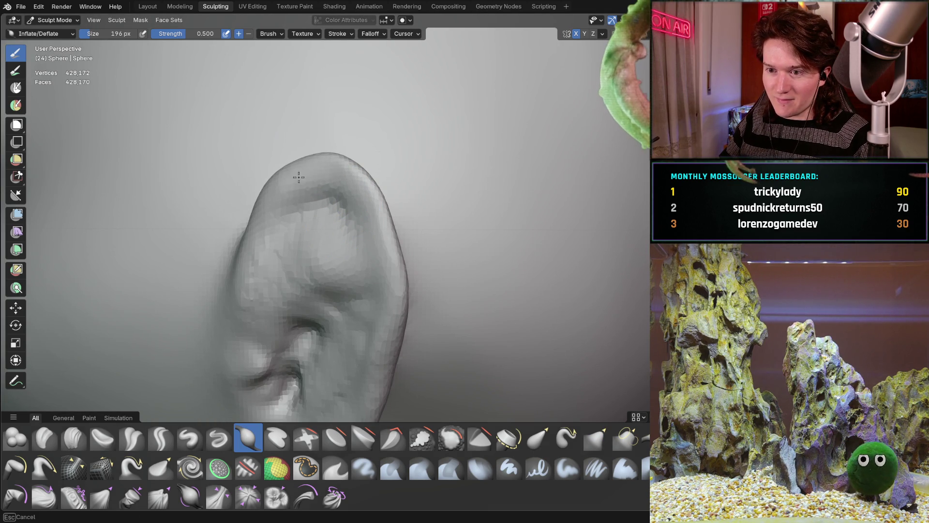
{"action": "scroll", "coordinate": [370, 263], "scroll_direction": "down", "scroll_amount": 8}
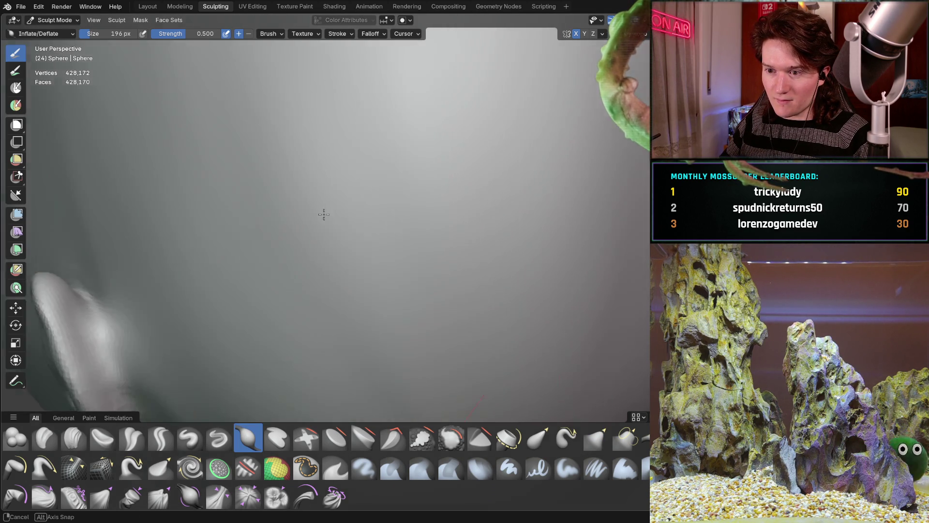
{"action": "mouse_move", "coordinate": [357, 186]}
{"action": "middle_mouse_down"}
{"action": "mouse_move", "coordinate": [360, 241]}
{"action": "mouse_move", "coordinate": [304, 205]}
{"action": "middle_mouse_up"}
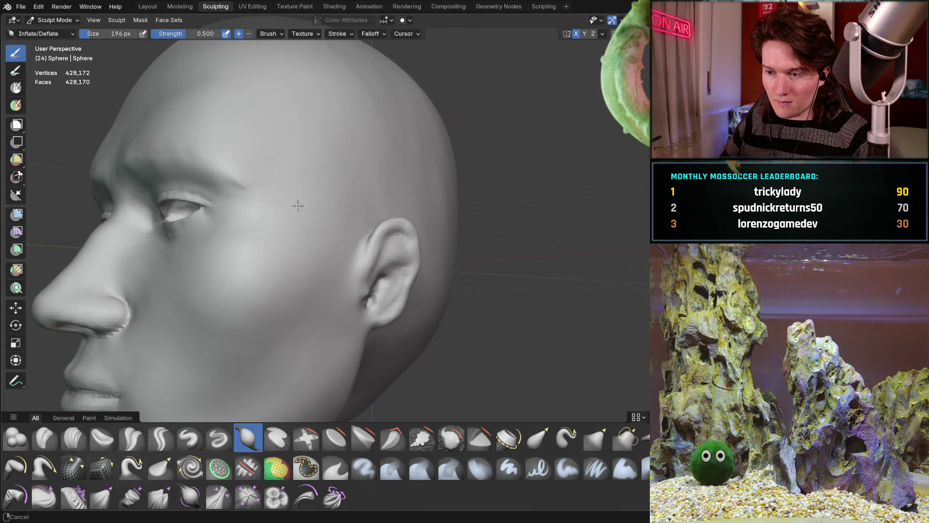
{"action": "scroll", "coordinate": [339, 201], "scroll_direction": "up", "scroll_amount": 6}
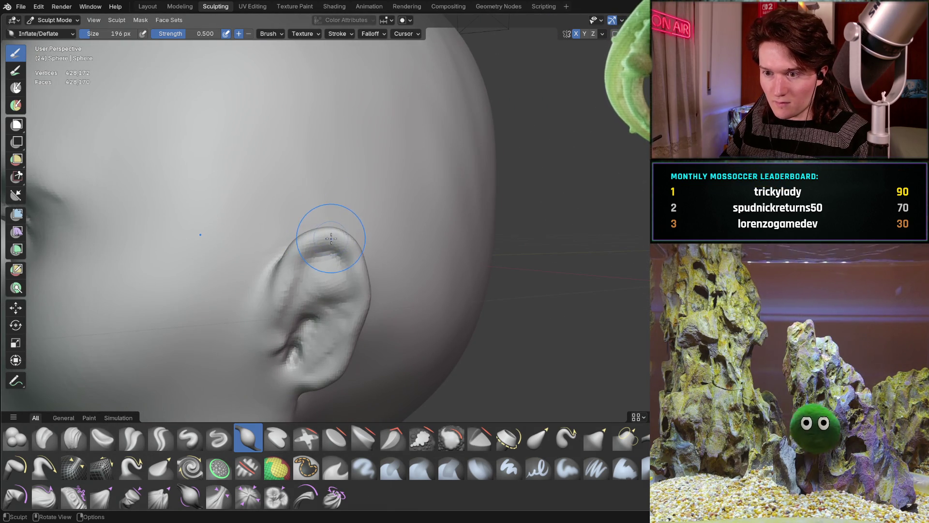
{"action": "key", "text": "g"}
{"action": "key", "text": "f"}
{"action": "left_click", "coordinate": [347, 244]}
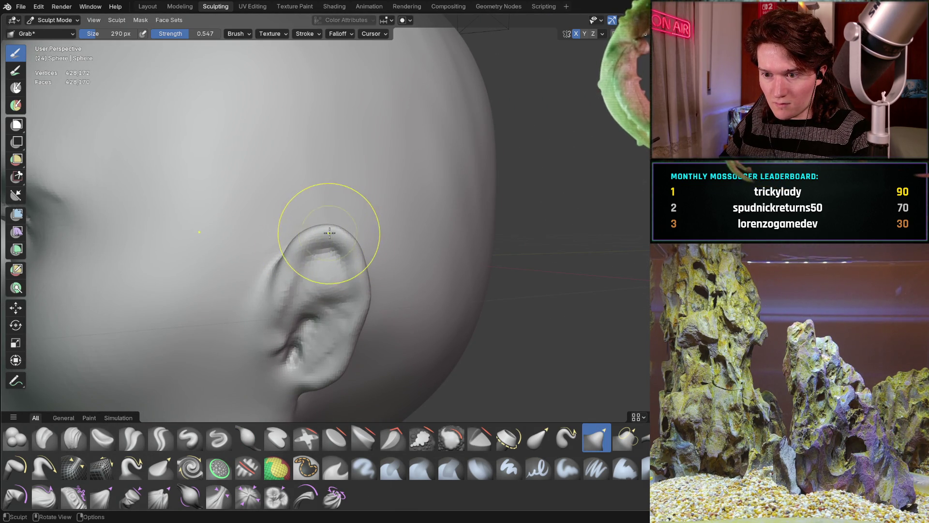
{"action": "left_click_drag", "start_coordinate": [357, 253], "coordinate": [366, 301]}
Inflate the ear surface into a fuller shape with the Inflate brush at 194 px.
{"action": "scroll", "coordinate": [362, 254], "scroll_direction": "down", "scroll_amount": 2}
{"action": "scroll", "coordinate": [313, 232], "scroll_direction": "down", "scroll_amount": 2}
{"action": "mouse_move", "coordinate": [256, 276]}
{"action": "middle_mouse_down"}
{"action": "mouse_move", "coordinate": [311, 242]}
{"action": "mouse_move", "coordinate": [343, 269]}
{"action": "mouse_move", "coordinate": [380, 249]}
{"action": "mouse_move", "coordinate": [379, 265]}
{"action": "mouse_move", "coordinate": [338, 285]}
{"action": "middle_mouse_up"}
{"action": "scroll", "coordinate": [311, 242], "scroll_direction": "up", "scroll_amount": 3}
{"action": "scroll", "coordinate": [314, 275], "scroll_direction": "up", "scroll_amount": 3}
{"action": "scroll", "coordinate": [314, 275], "scroll_direction": "up", "scroll_amount": 4}
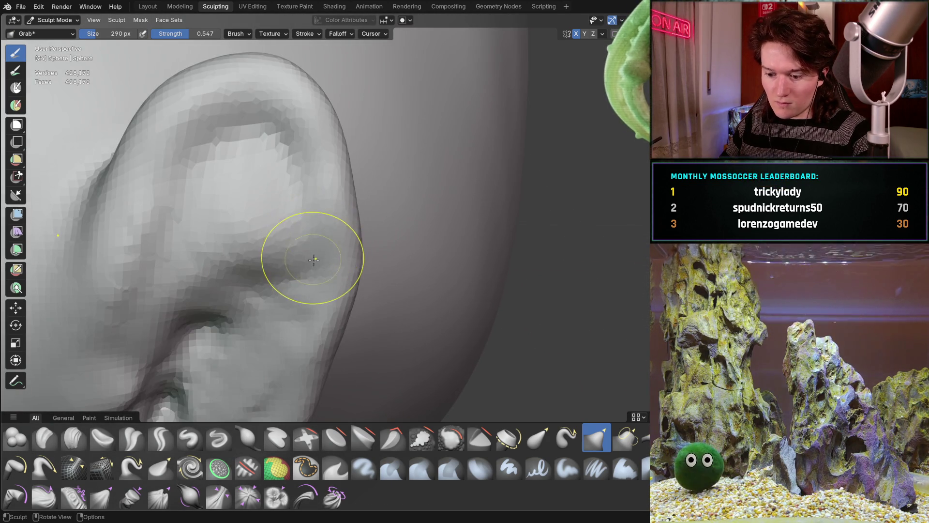
{"action": "key", "text": "i"}
{"action": "key", "text": "f"}
{"action": "left_click", "coordinate": [253, 198]}
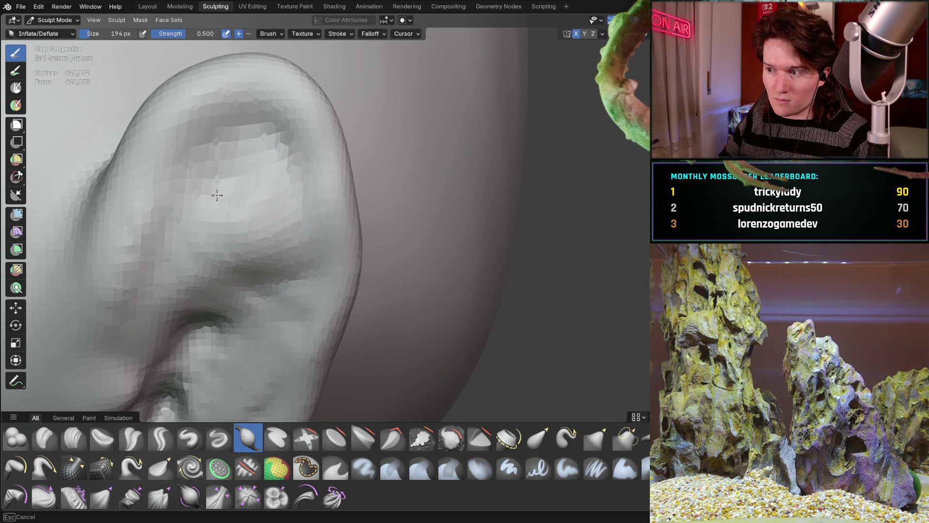
{"action": "mouse_move", "coordinate": [235, 184]}
{"action": "left_mouse_down"}
{"action": "mouse_move", "coordinate": [242, 176]}
{"action": "mouse_move", "coordinate": [247, 186]}
{"action": "mouse_move", "coordinate": [259, 255]}
{"action": "mouse_move", "coordinate": [275, 257]}
{"action": "left_mouse_up"}
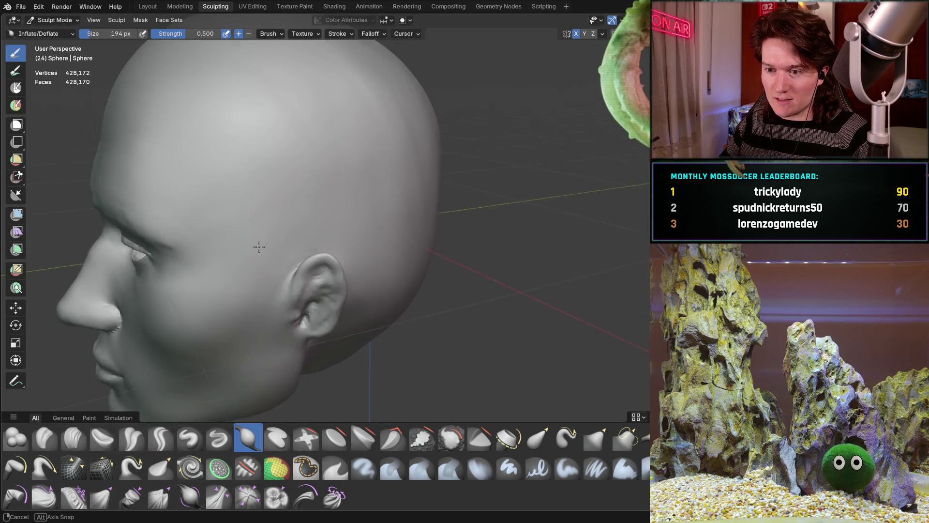
{"action": "mouse_move", "coordinate": [281, 192]}
{"action": "middle_mouse_down", "text": "ctrl"}
{"action": "mouse_move", "coordinate": [253, 245]}
{"action": "mouse_move", "coordinate": [286, 237]}
{"action": "middle_mouse_up", "text": "ctrl"}
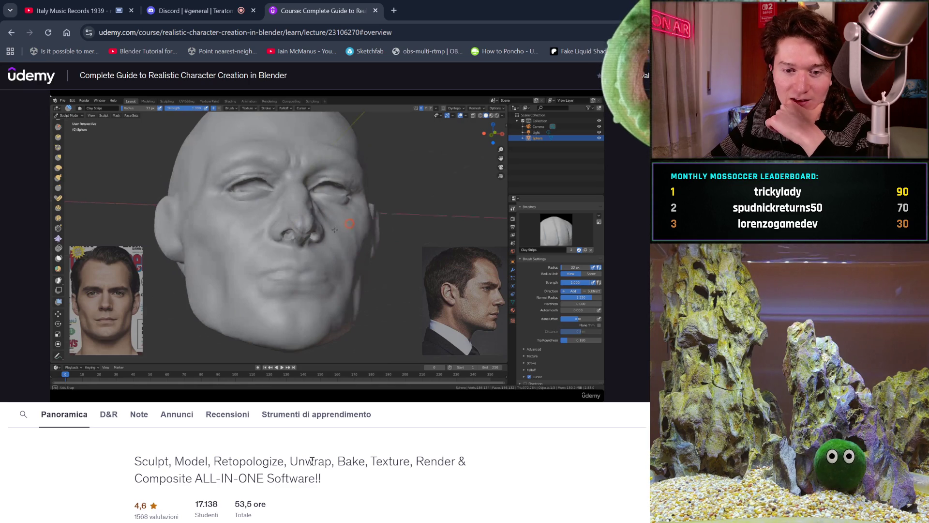
Study the instructor's sculpted reference head in the lecture paused at 6:56.
{"action": "mouse_move", "coordinate": [387, 317]}
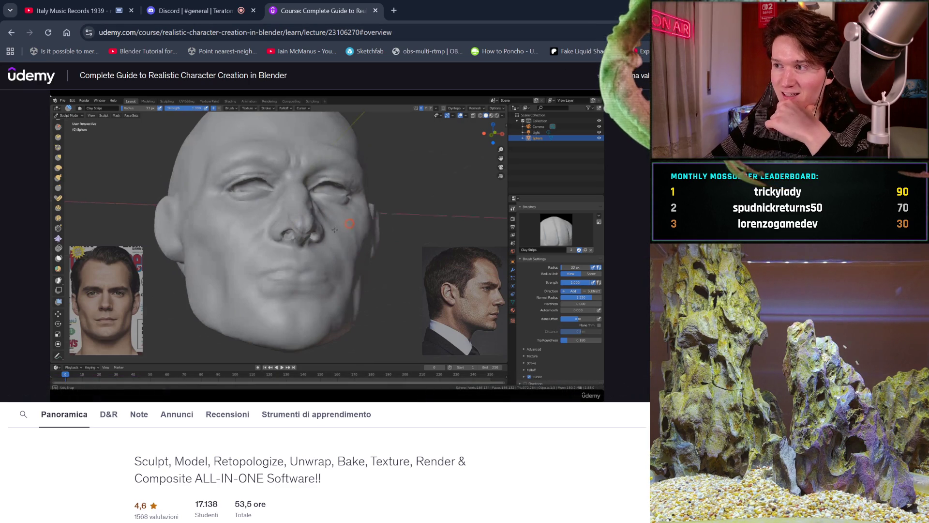
{"action": "mouse_move", "coordinate": [469, 209]}
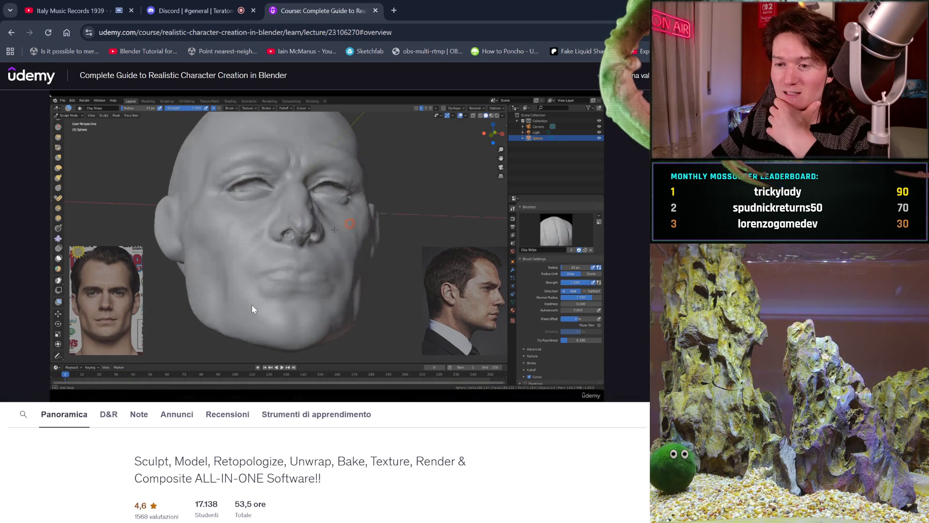
{"action": "mouse_move", "coordinate": [330, 298]}
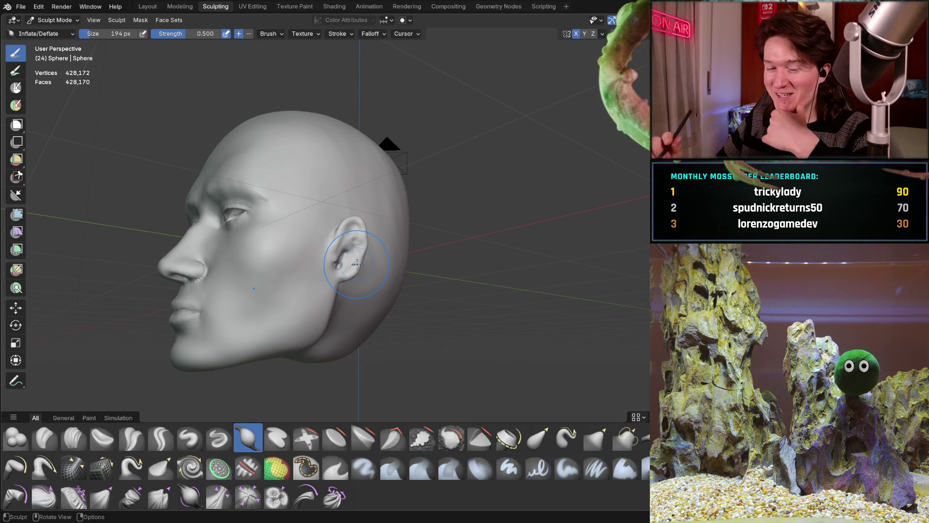
{"action": "mouse_move", "coordinate": [273, 301]}
{"action": "middle_mouse_down"}
{"action": "mouse_move", "coordinate": [293, 251]}
{"action": "mouse_move", "coordinate": [280, 316]}
{"action": "mouse_move", "coordinate": [342, 280]}
{"action": "mouse_move", "coordinate": [305, 284]}
{"action": "mouse_move", "coordinate": [312, 269]}
{"action": "mouse_move", "coordinate": [335, 301]}
{"action": "mouse_move", "coordinate": [358, 251]}
{"action": "middle_mouse_up"}
{"action": "scroll", "coordinate": [305, 284], "scroll_direction": "up", "scroll_amount": 3}
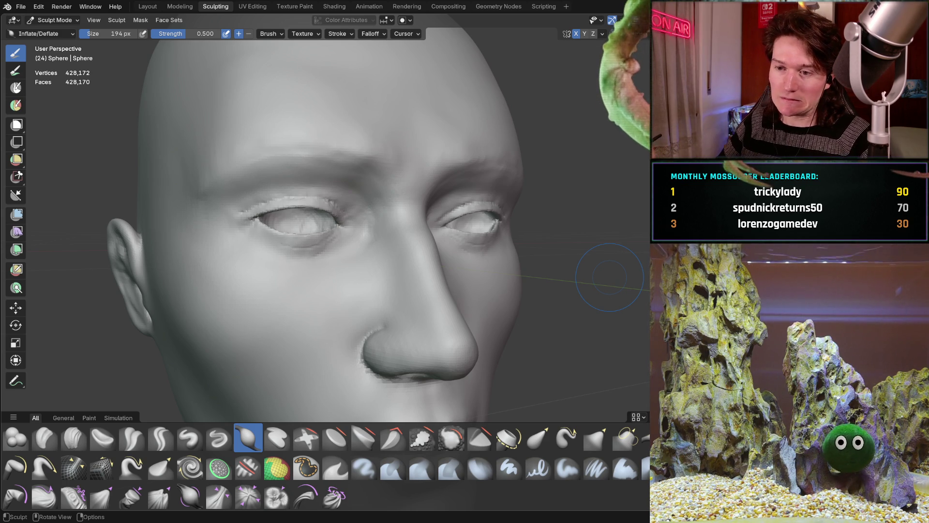
{"action": "mouse_move", "coordinate": [238, 218]}
{"action": "middle_mouse_down"}
{"action": "mouse_move", "coordinate": [282, 191]}
{"action": "mouse_move", "coordinate": [280, 214]}
{"action": "mouse_move", "coordinate": [294, 195]}
{"action": "middle_mouse_up"}
{"action": "scroll", "coordinate": [281, 213], "scroll_direction": "up", "scroll_amount": 3}
{"action": "mouse_move", "coordinate": [247, 212]}
{"action": "middle_mouse_down"}
{"action": "mouse_move", "coordinate": [334, 173]}
{"action": "mouse_move", "coordinate": [233, 190]}
{"action": "mouse_move", "coordinate": [231, 181]}
{"action": "mouse_move", "coordinate": [189, 199]}
{"action": "mouse_move", "coordinate": [224, 180]}
{"action": "middle_mouse_up"}
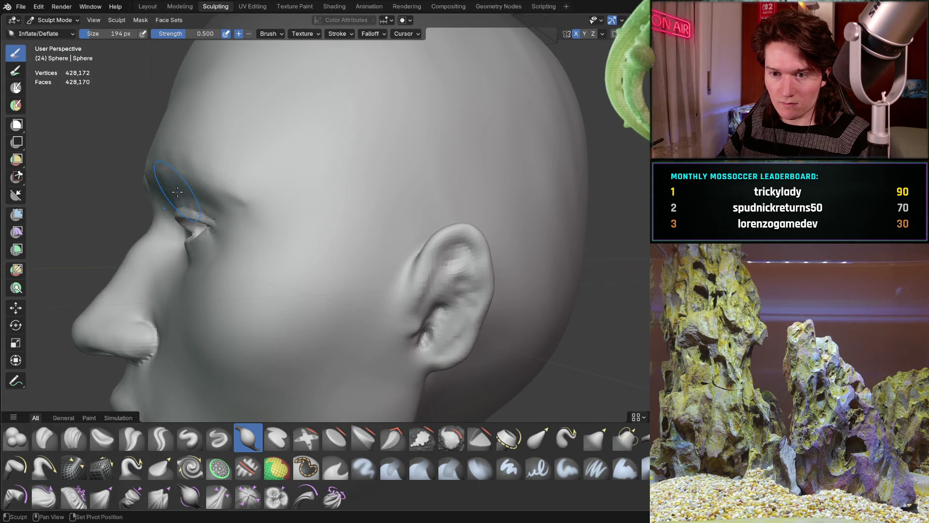
{"action": "scroll", "coordinate": [225, 181], "scroll_direction": "up", "scroll_amount": 3}
{"action": "scroll", "coordinate": [216, 221], "scroll_direction": "down", "scroll_amount": 6}
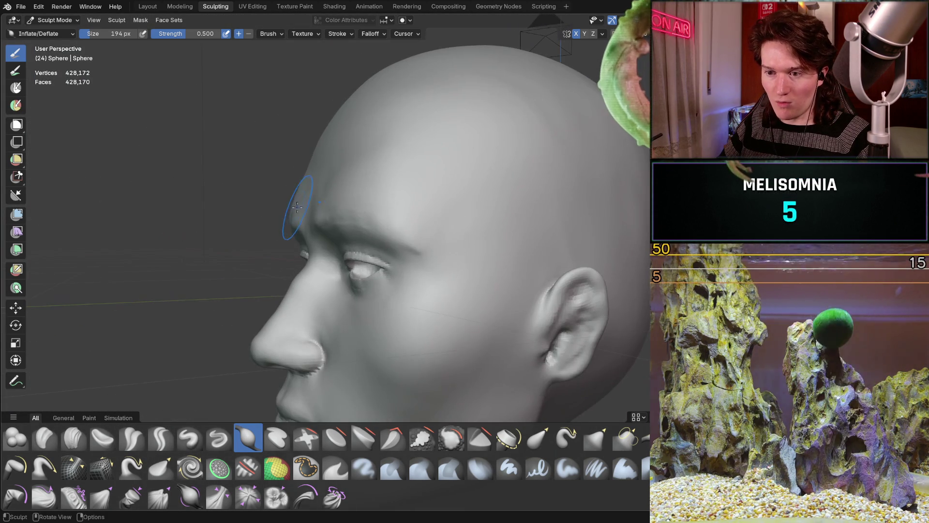
{"action": "middle_click_drag", "start_coordinate": [298, 207], "coordinate": [242, 226]}
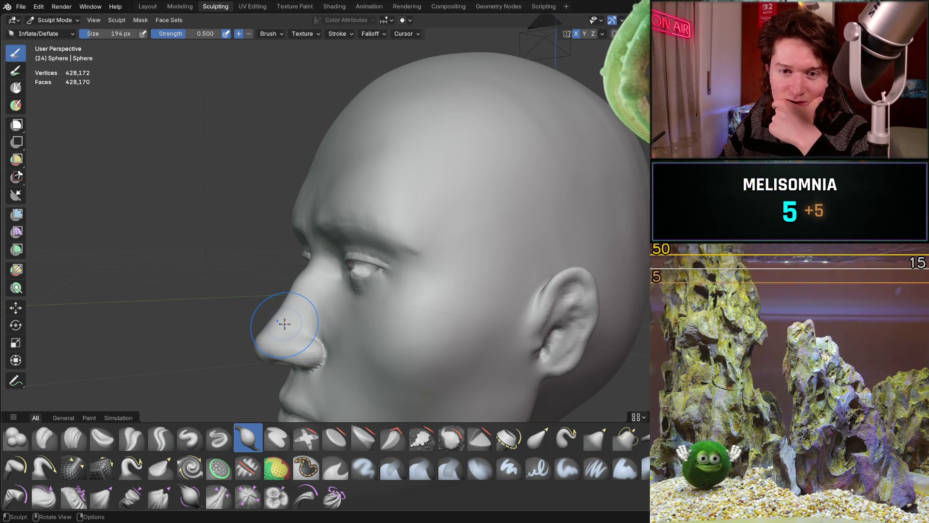
{"action": "key", "text": "g"}
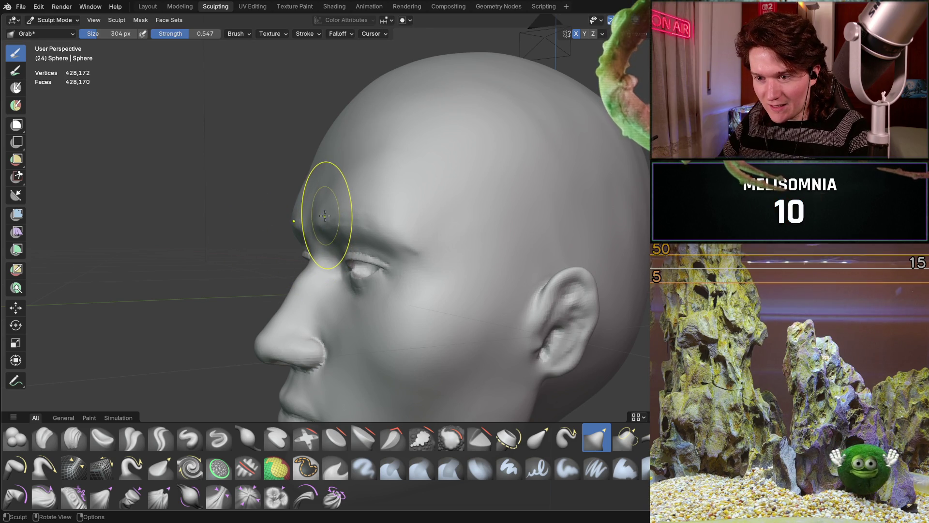
Orbit to a downward three-quarter view and nudge the temple beside the eye with the Grab brush.
{"action": "mouse_move", "coordinate": [324, 215]}
{"action": "middle_mouse_down"}
{"action": "mouse_move", "coordinate": [363, 208]}
{"action": "mouse_move", "coordinate": [394, 218]}
{"action": "middle_mouse_up"}
{"action": "scroll", "coordinate": [383, 209], "scroll_direction": "up", "scroll_amount": 2}
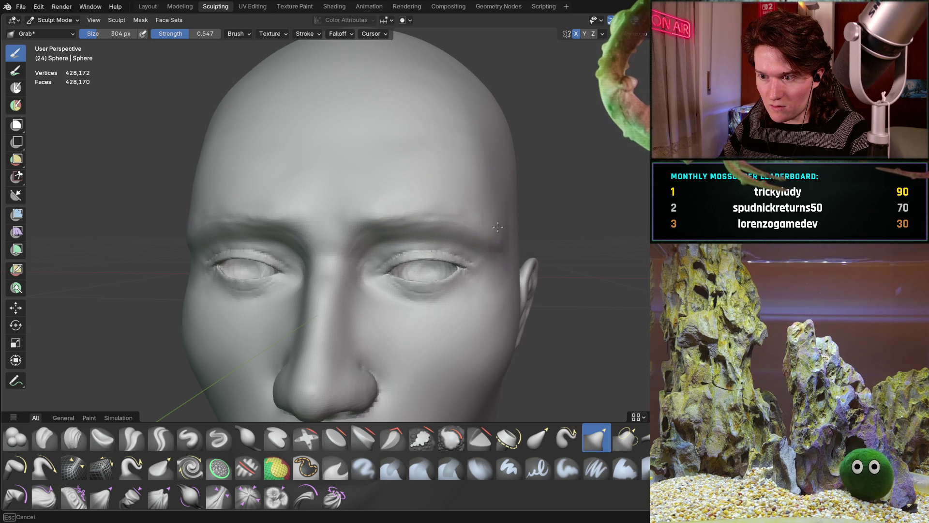
{"action": "mouse_move", "coordinate": [497, 224]}
{"action": "middle_mouse_down"}
{"action": "mouse_move", "coordinate": [349, 204]}
{"action": "mouse_move", "coordinate": [442, 197]}
{"action": "mouse_move", "coordinate": [432, 187]}
{"action": "mouse_move", "coordinate": [372, 206]}
{"action": "mouse_move", "coordinate": [282, 197]}
{"action": "middle_mouse_up"}
{"action": "scroll", "coordinate": [282, 197], "scroll_direction": "down", "scroll_amount": 3}
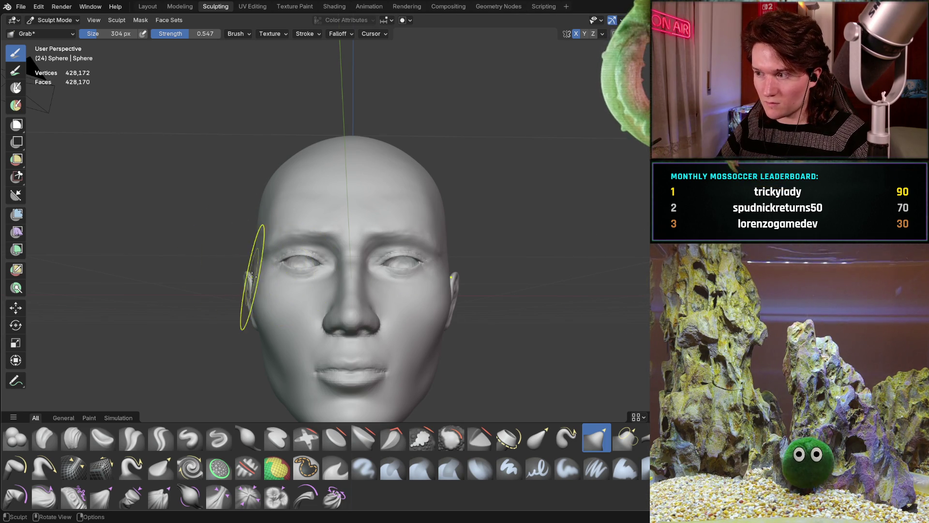
{"action": "scroll", "coordinate": [327, 206], "scroll_direction": "up", "scroll_amount": 3}
{"action": "middle_click_drag", "start_coordinate": [300, 236], "coordinate": [313, 221], "text": "ctrl"}
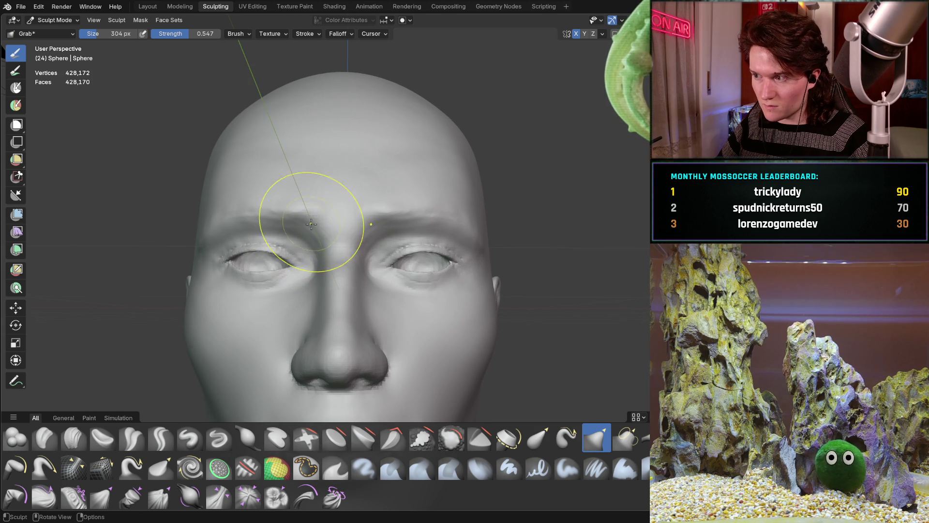
{"action": "mouse_move", "coordinate": [363, 202]}
{"action": "middle_mouse_down"}
{"action": "mouse_move", "coordinate": [339, 234]}
{"action": "mouse_move", "coordinate": [373, 222]}
{"action": "mouse_move", "coordinate": [376, 236]}
{"action": "middle_mouse_up"}
{"action": "scroll", "coordinate": [376, 236], "scroll_direction": "up", "scroll_amount": 3}
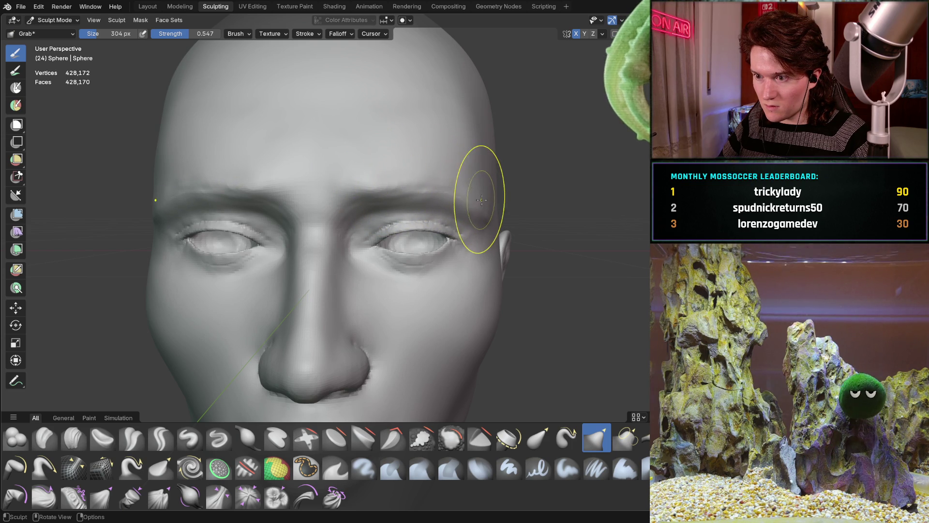
{"action": "left_click_drag", "start_coordinate": [482, 208], "coordinate": [486, 211]}
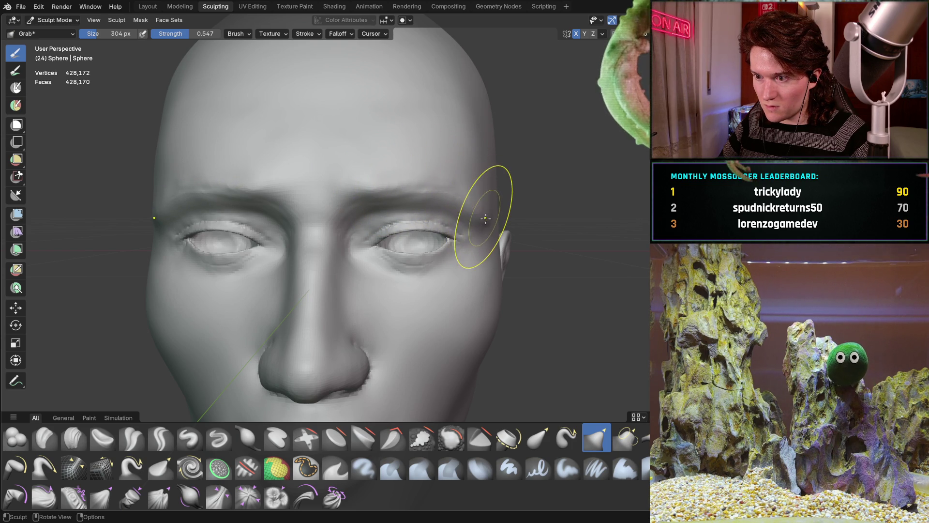
Orbit back toward the eye socket and select the Clay Strips brush.
{"action": "mouse_move", "coordinate": [474, 209]}
{"action": "middle_mouse_down"}
{"action": "mouse_move", "coordinate": [446, 177]}
{"action": "mouse_move", "coordinate": [475, 177]}
{"action": "mouse_move", "coordinate": [379, 189]}
{"action": "mouse_move", "coordinate": [439, 192]}
{"action": "mouse_move", "coordinate": [421, 195]}
{"action": "middle_mouse_up"}
{"action": "left_click_drag", "start_coordinate": [421, 195], "coordinate": [426, 190]}
{"action": "mouse_move", "coordinate": [427, 191]}
{"action": "middle_mouse_down"}
{"action": "mouse_move", "coordinate": [247, 232]}
{"action": "mouse_move", "coordinate": [311, 182]}
{"action": "mouse_move", "coordinate": [244, 246]}
{"action": "mouse_move", "coordinate": [328, 189]}
{"action": "mouse_move", "coordinate": [321, 212]}
{"action": "middle_mouse_up"}
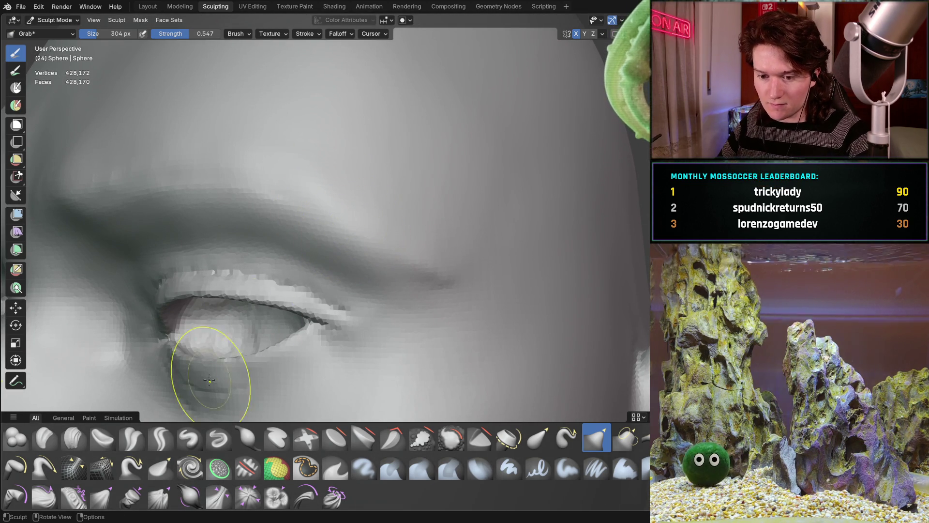
{"action": "left_click", "coordinate": [73, 437]}
Set Clay Strips to 198 px and build up the brow ridge above the eyes from several angles.
{"action": "mouse_move", "coordinate": [252, 290]}
{"action": "middle_mouse_down"}
{"action": "mouse_move", "coordinate": [265, 254]}
{"action": "mouse_move", "coordinate": [343, 208]}
{"action": "middle_mouse_up"}
{"action": "left_click", "coordinate": [365, 215]}
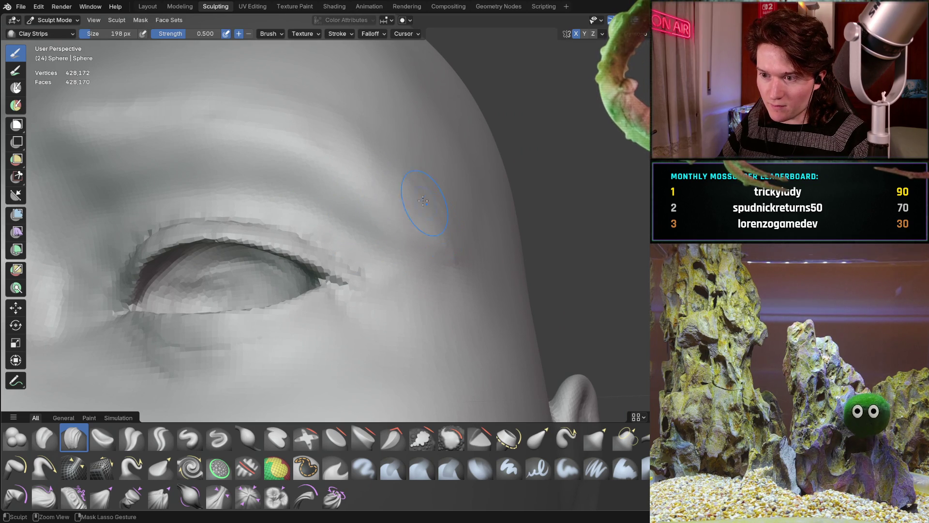
{"action": "middle_click_drag", "start_coordinate": [453, 263], "coordinate": [381, 220]}
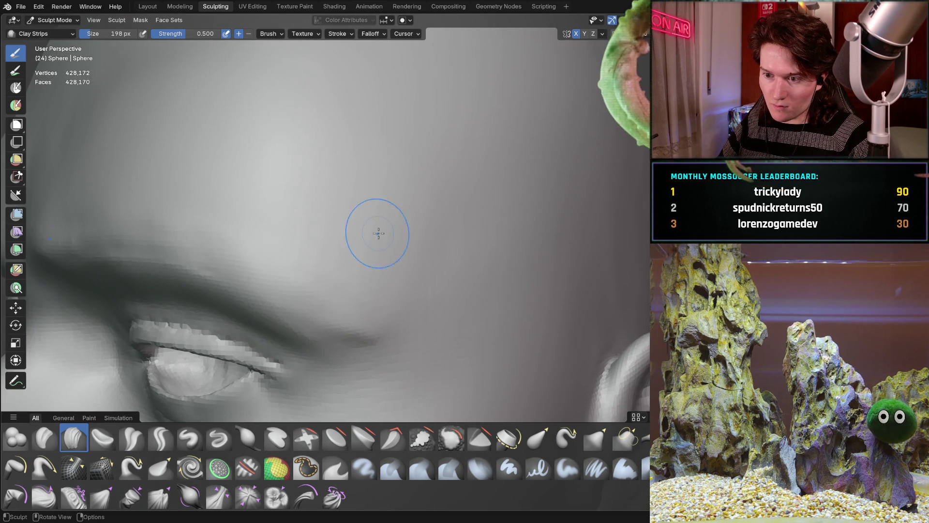
{"action": "middle_click_drag", "start_coordinate": [375, 319], "coordinate": [348, 244]}
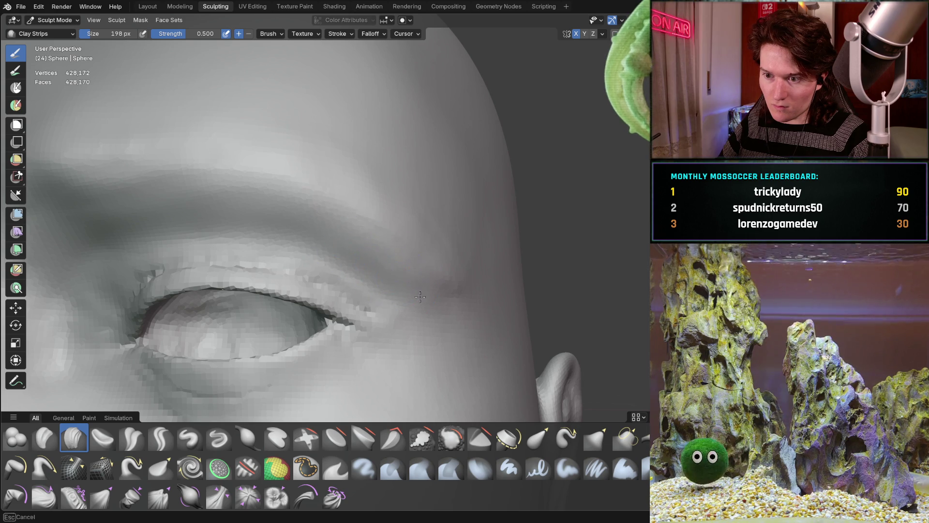
{"action": "mouse_move", "coordinate": [321, 224]}
{"action": "middle_mouse_down"}
{"action": "mouse_move", "coordinate": [346, 250]}
{"action": "mouse_move", "coordinate": [354, 225]}
{"action": "middle_mouse_up"}
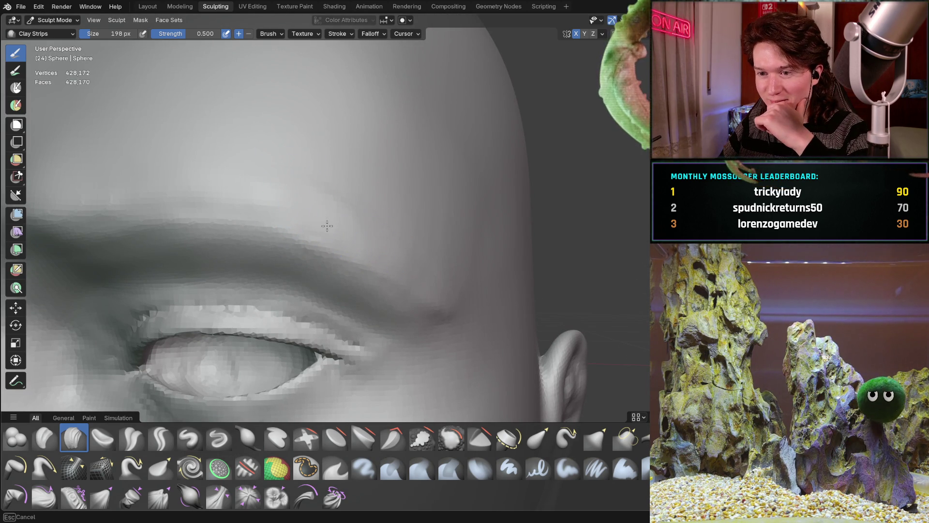
{"action": "mouse_move", "coordinate": [388, 231]}
{"action": "middle_mouse_down"}
{"action": "mouse_move", "coordinate": [346, 228]}
{"action": "mouse_move", "coordinate": [372, 266]}
{"action": "mouse_move", "coordinate": [330, 235]}
{"action": "mouse_move", "coordinate": [396, 264]}
{"action": "middle_mouse_up"}
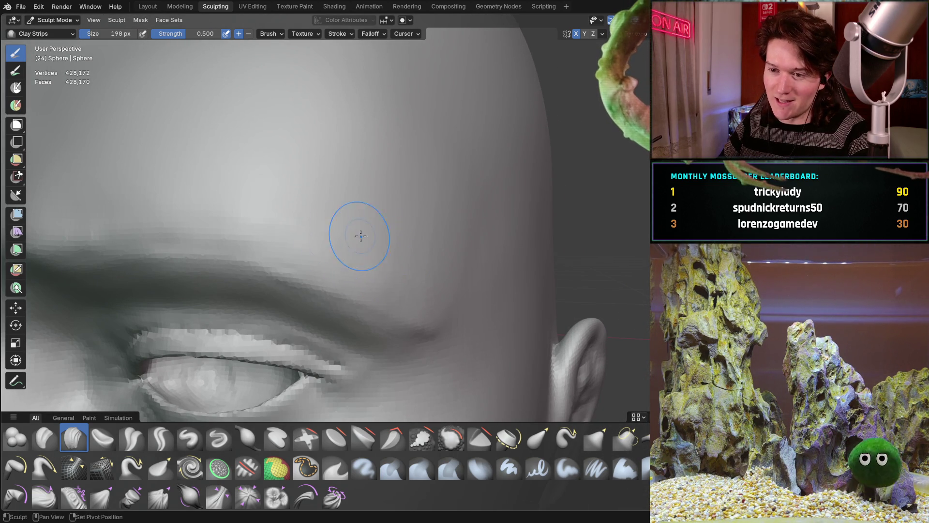
{"action": "middle_click_drag", "start_coordinate": [396, 238], "coordinate": [372, 231]}
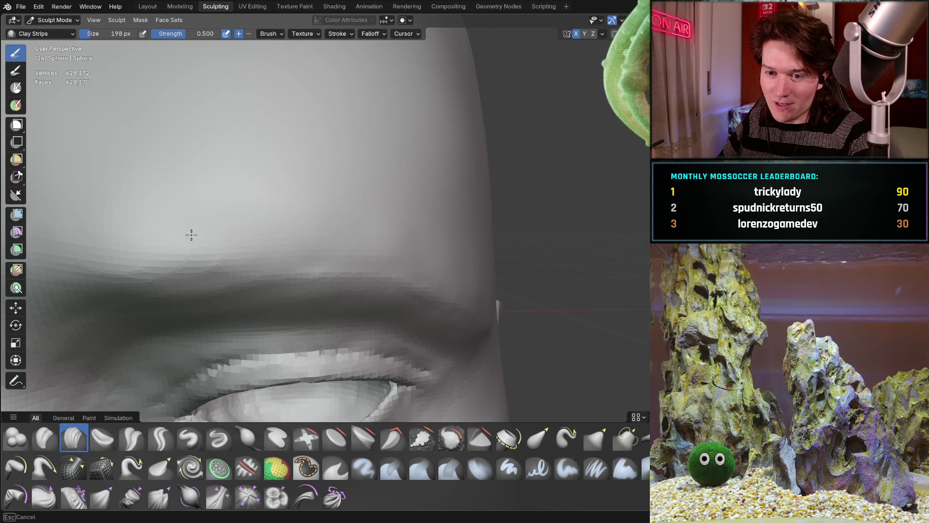
{"action": "mouse_move", "coordinate": [388, 218]}
{"action": "middle_mouse_down"}
{"action": "mouse_move", "coordinate": [336, 218]}
{"action": "mouse_move", "coordinate": [400, 189]}
{"action": "mouse_move", "coordinate": [344, 174]}
{"action": "mouse_move", "coordinate": [307, 202]}
{"action": "mouse_move", "coordinate": [359, 197]}
{"action": "mouse_move", "coordinate": [326, 211]}
{"action": "mouse_move", "coordinate": [388, 193]}
{"action": "mouse_move", "coordinate": [311, 198]}
{"action": "mouse_move", "coordinate": [392, 207]}
{"action": "mouse_move", "coordinate": [315, 221]}
{"action": "mouse_move", "coordinate": [384, 181]}
{"action": "mouse_move", "coordinate": [380, 135]}
{"action": "mouse_move", "coordinate": [218, 239]}
{"action": "mouse_move", "coordinate": [213, 310]}
{"action": "mouse_move", "coordinate": [223, 315]}
{"action": "mouse_move", "coordinate": [252, 269]}
{"action": "middle_mouse_up"}
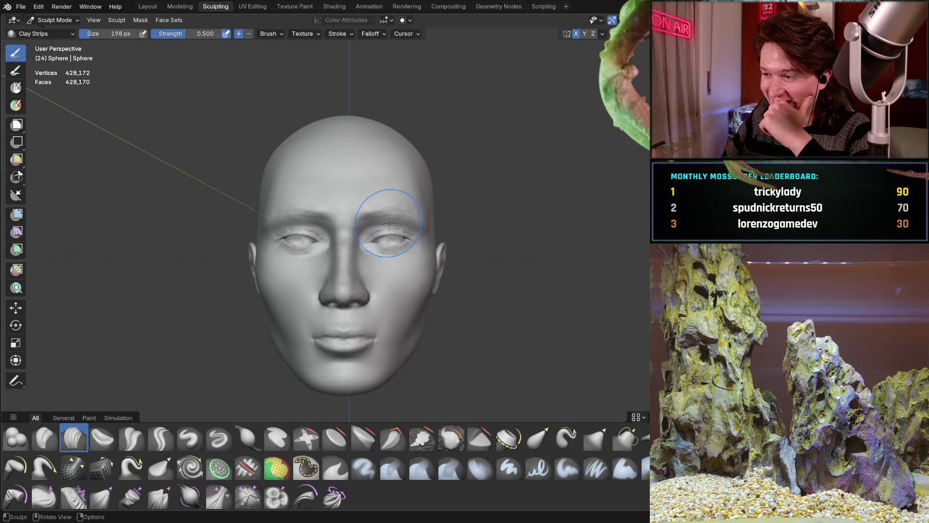
{"action": "mouse_move", "coordinate": [362, 236]}
{"action": "middle_mouse_down"}
{"action": "mouse_move", "coordinate": [387, 242]}
{"action": "mouse_move", "coordinate": [334, 264]}
{"action": "middle_mouse_up"}
{"action": "scroll", "coordinate": [334, 264], "scroll_direction": "up", "scroll_amount": 6}
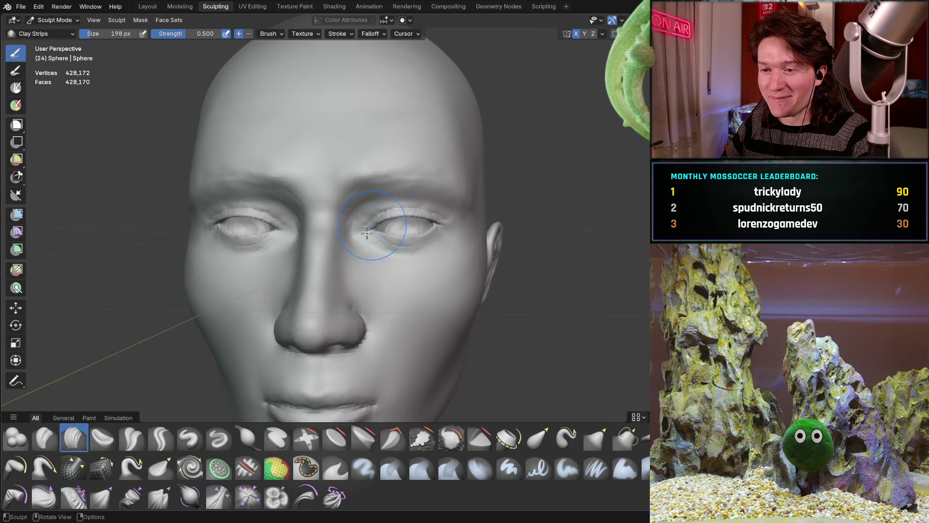
{"action": "middle_click_drag", "start_coordinate": [389, 187], "coordinate": [368, 226]}
Enlarge the Grab brush to 414 px and pull the brow above the eye into shape.
{"action": "key", "text": "g"}
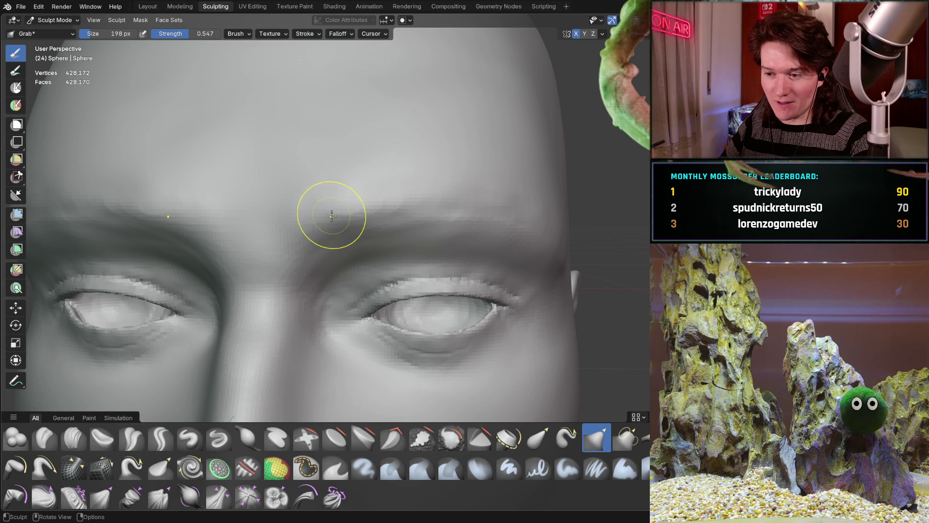
{"action": "key", "text": "f"}
{"action": "left_click", "coordinate": [356, 208]}
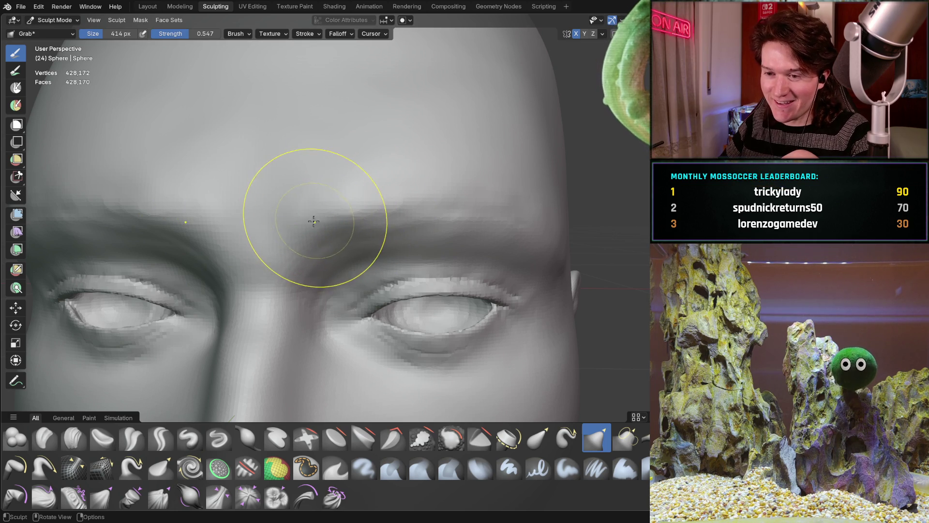
{"action": "mouse_move", "coordinate": [389, 208]}
{"action": "middle_mouse_down"}
{"action": "mouse_move", "coordinate": [345, 203]}
{"action": "mouse_move", "coordinate": [355, 199]}
{"action": "middle_mouse_up"}
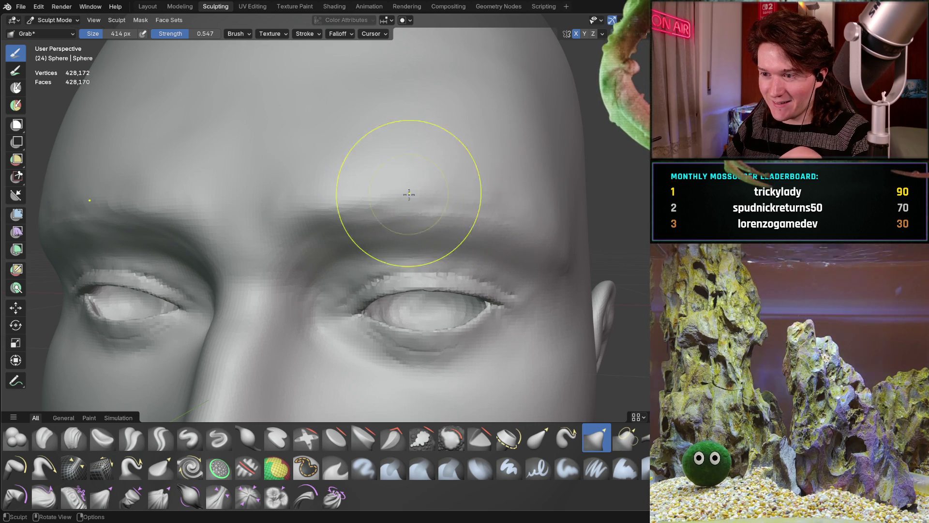
{"action": "left_click_drag", "start_coordinate": [371, 228], "coordinate": [387, 235]}
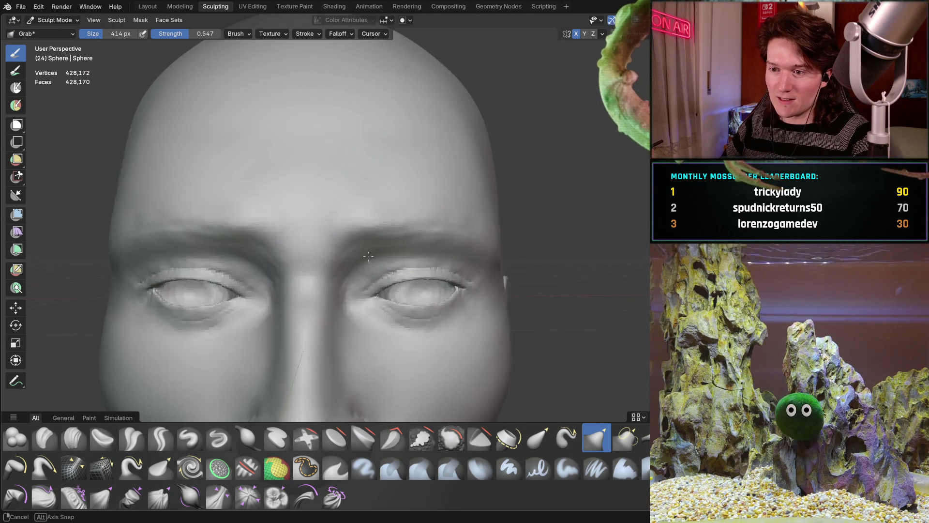